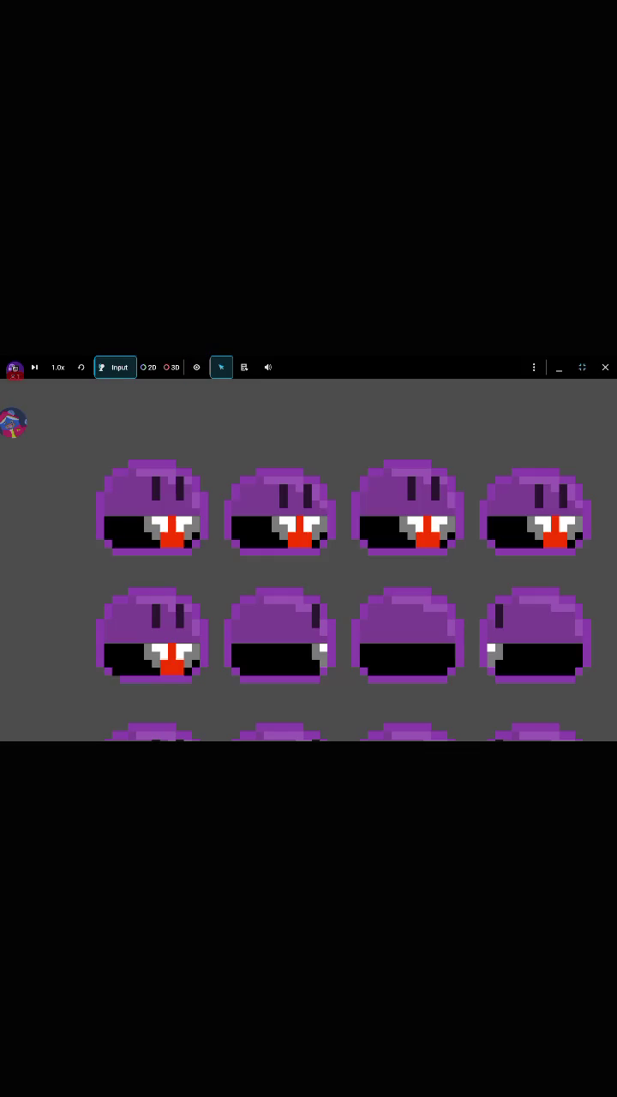
Close the running game, scroll through the player.gd movement script, then return to the Player 2D view.
click(604, 367)
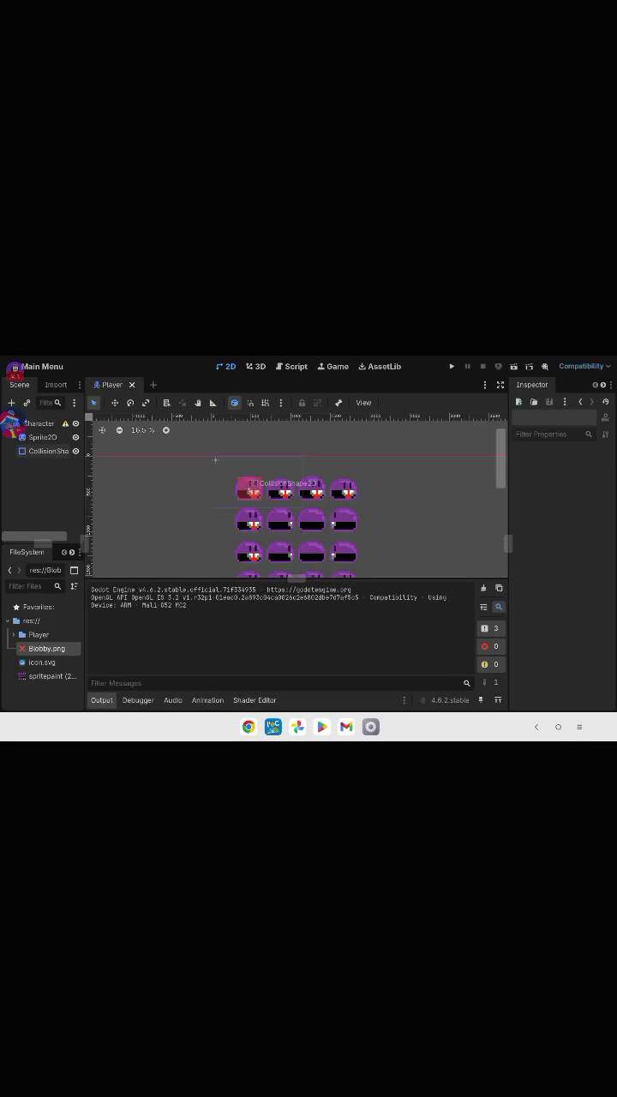
click(291, 366)
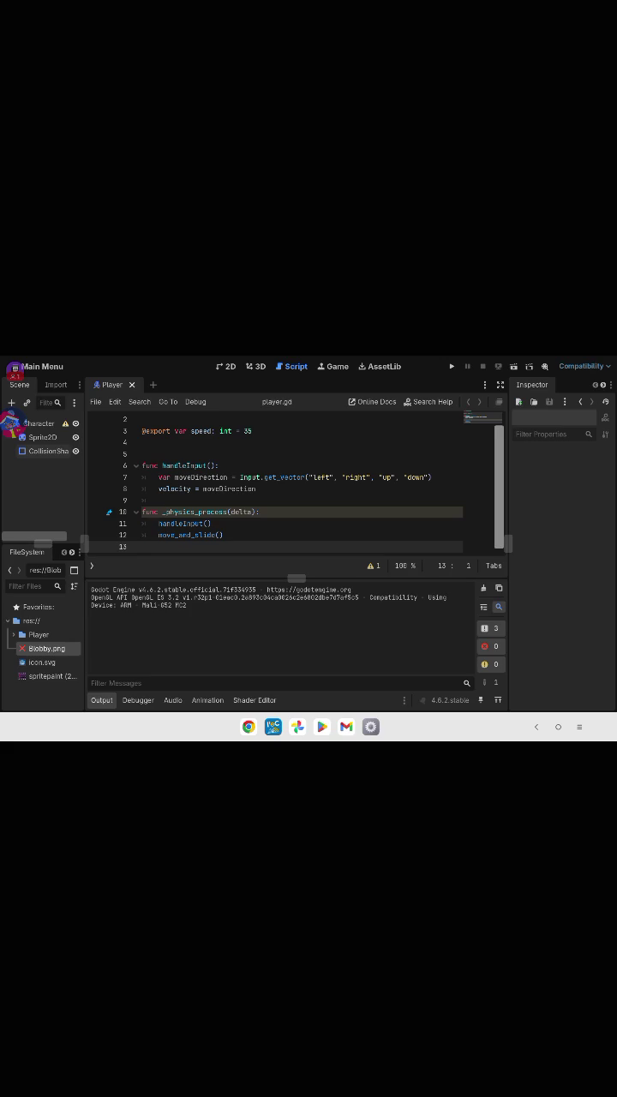
scroll(292, 480, up, 1)
scroll(292, 480, down, 1)
scroll(291, 479, up, 1)
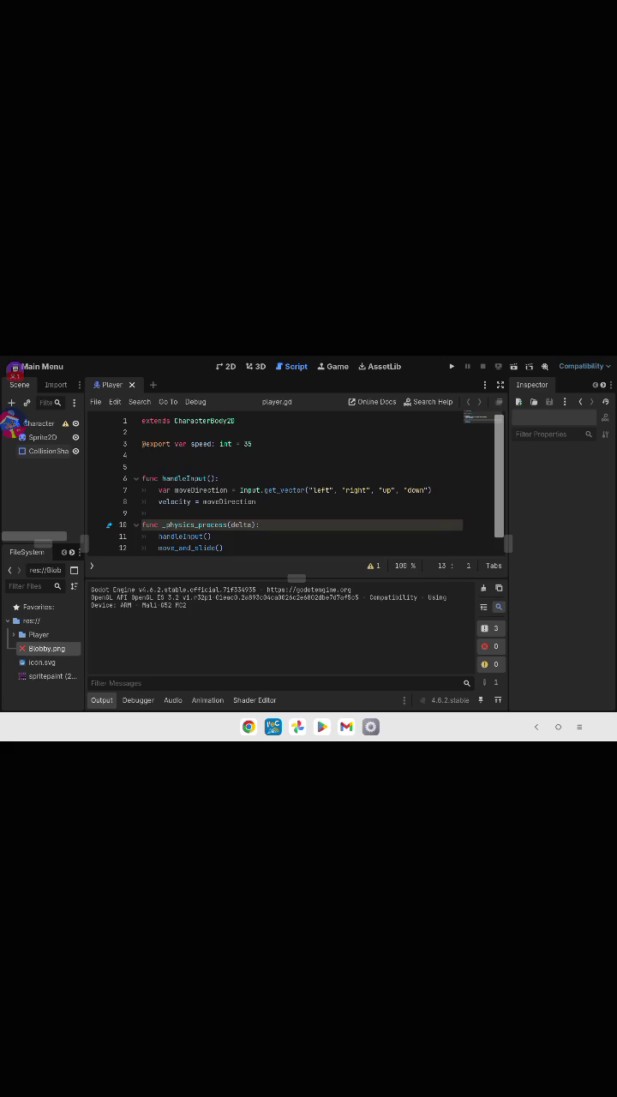
key(ctrl+F1)
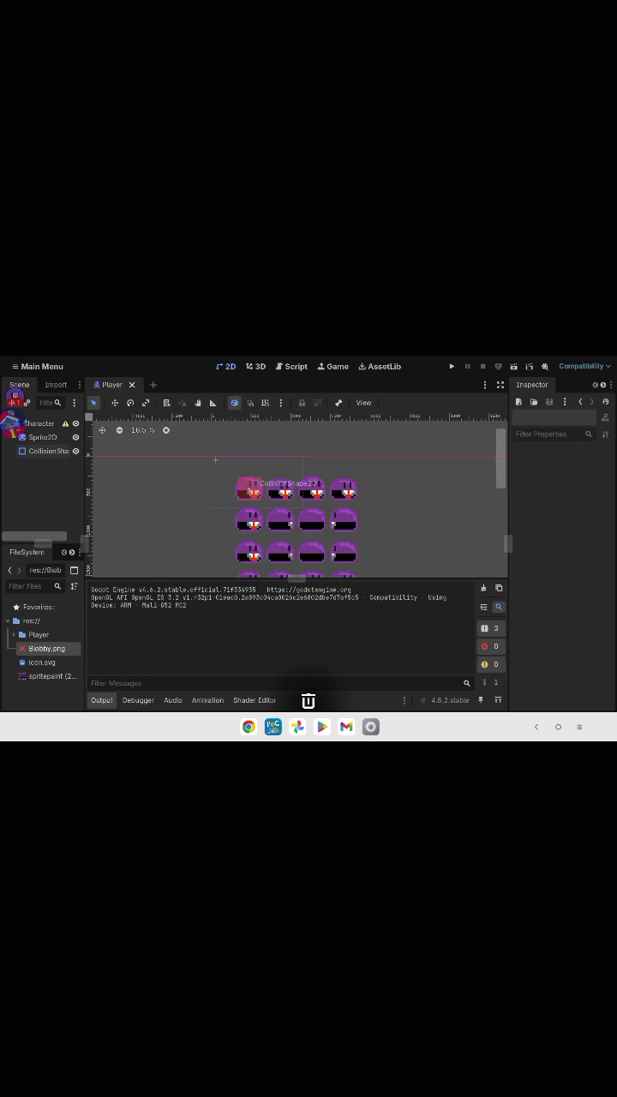
Save the Player scene from the Scene menu.
click(37, 366)
click(30, 386)
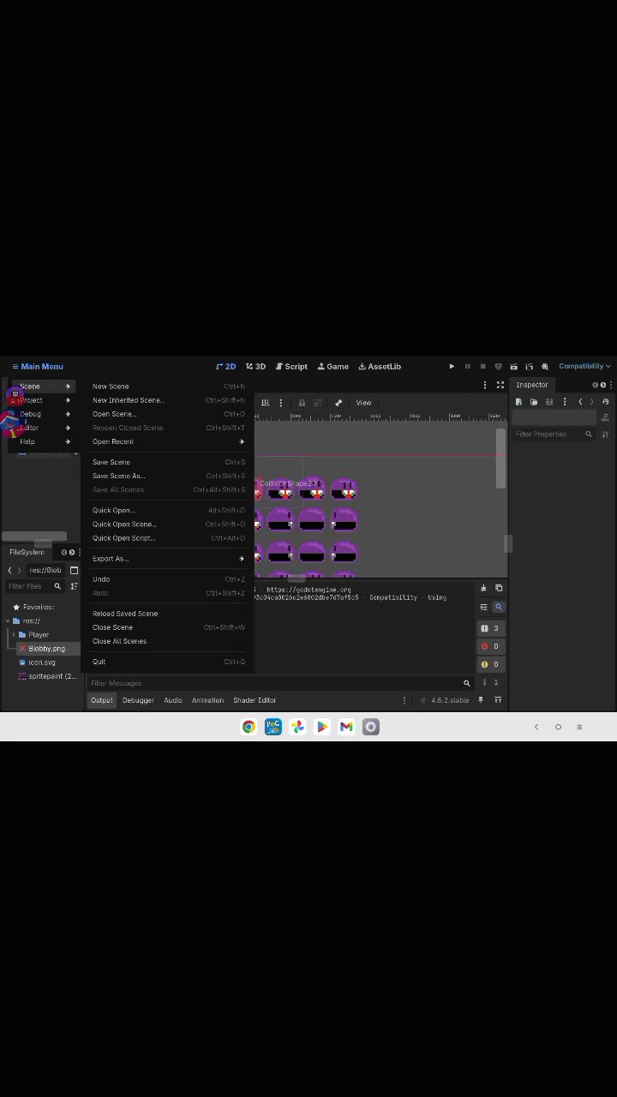
click(112, 461)
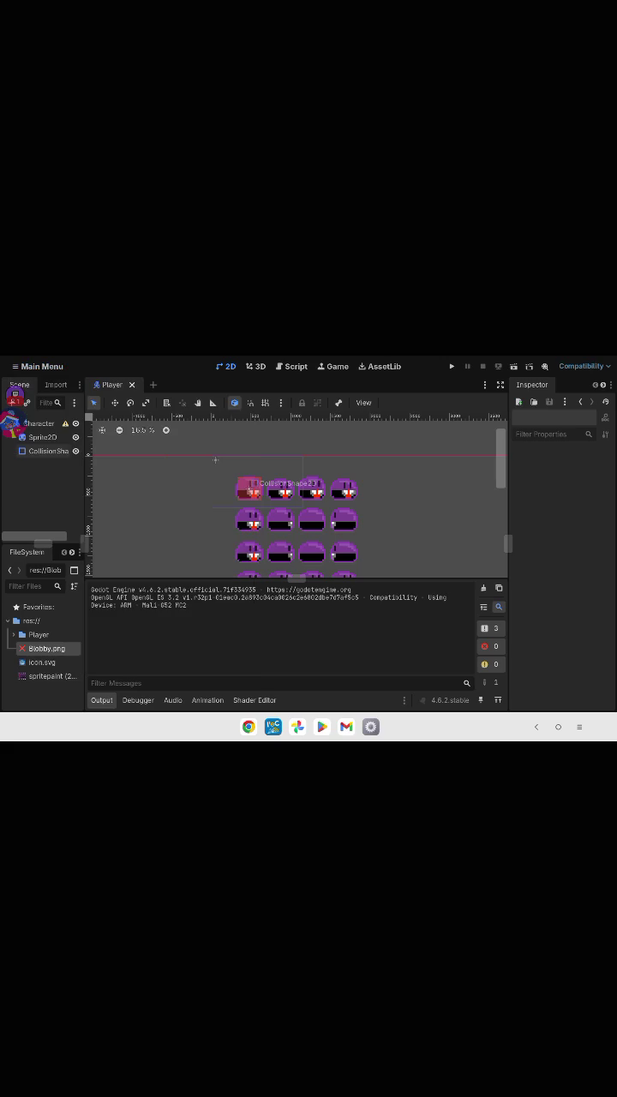
Quit Godot through the Scene menu's quit command.
click(38, 365)
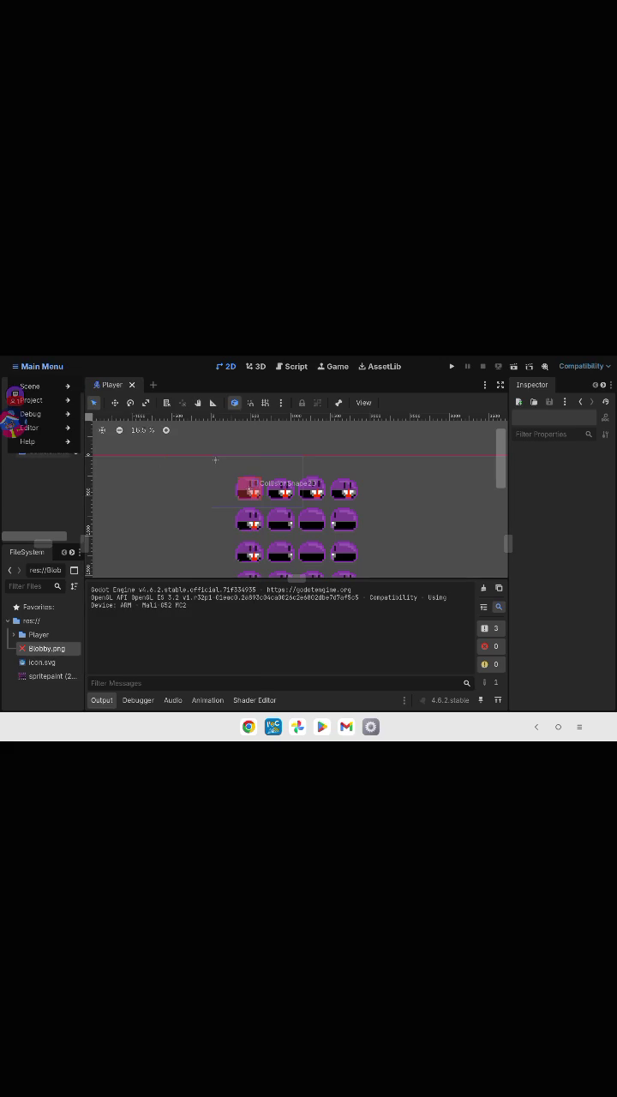
key(Escape)
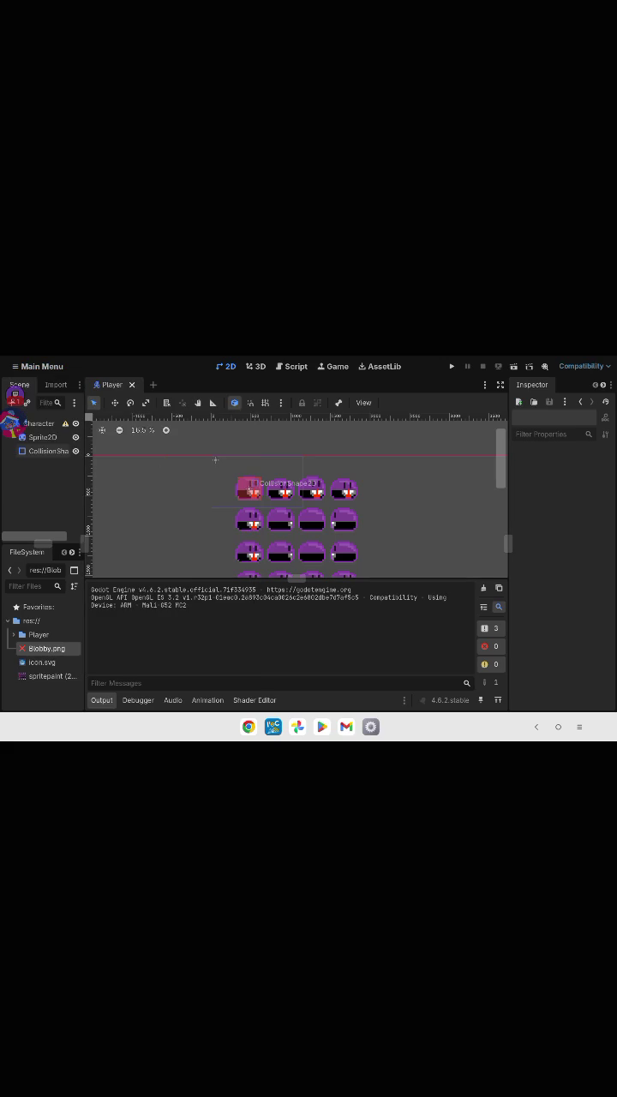
click(38, 366)
click(38, 366)
click(38, 366)
click(30, 385)
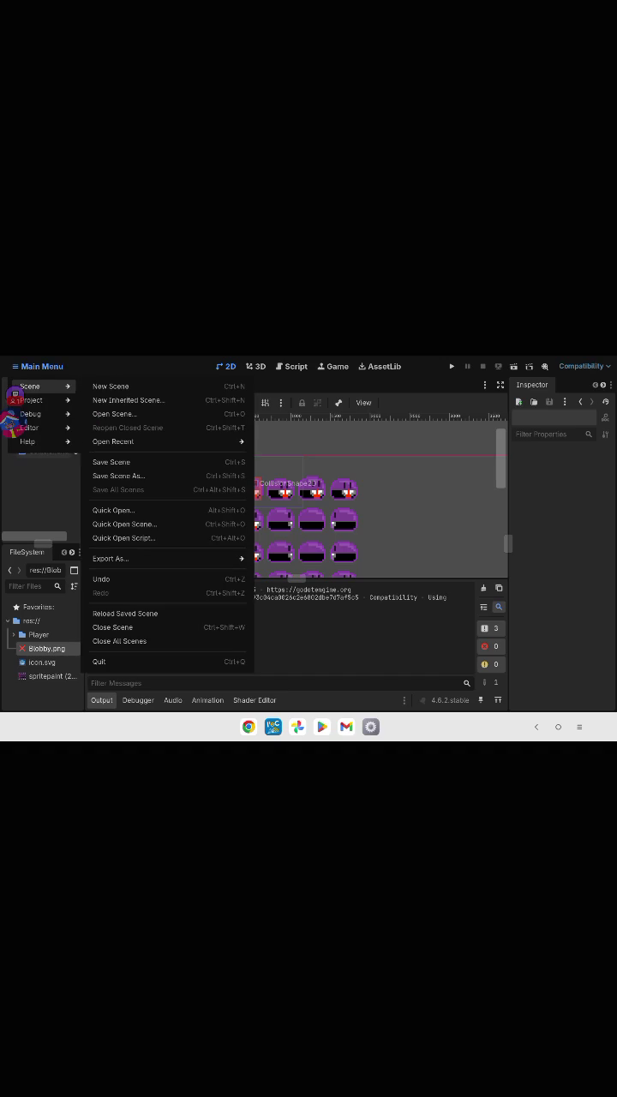
key(Up)
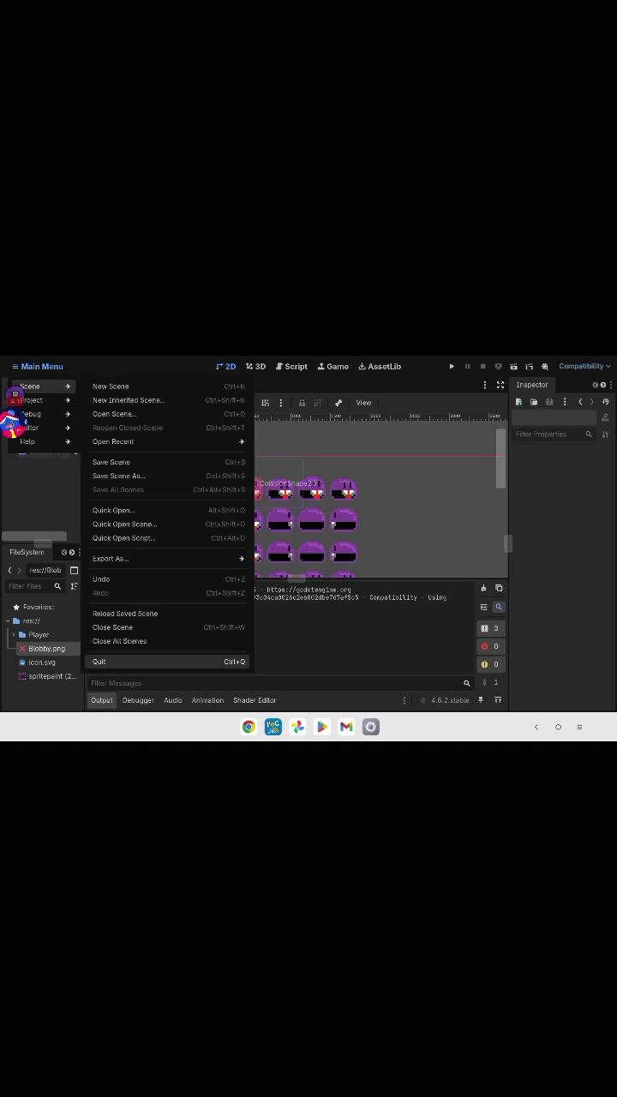
key(Return)
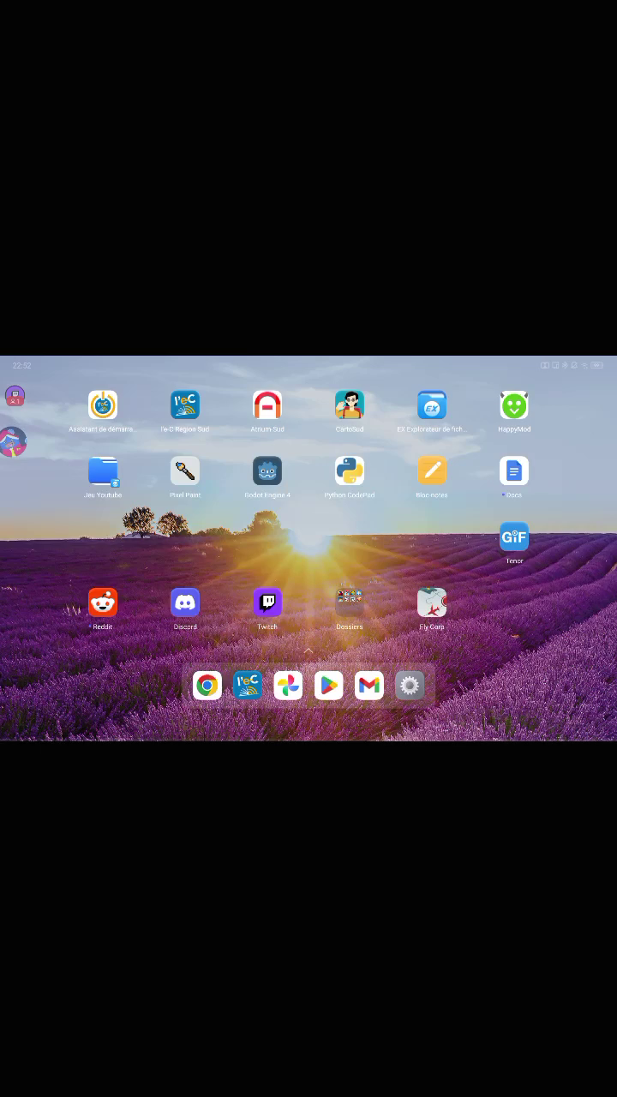
Clear the Godot and file-explorer apps from recents and bring Discord back full screen.
drag(308, 739, 308, 599)
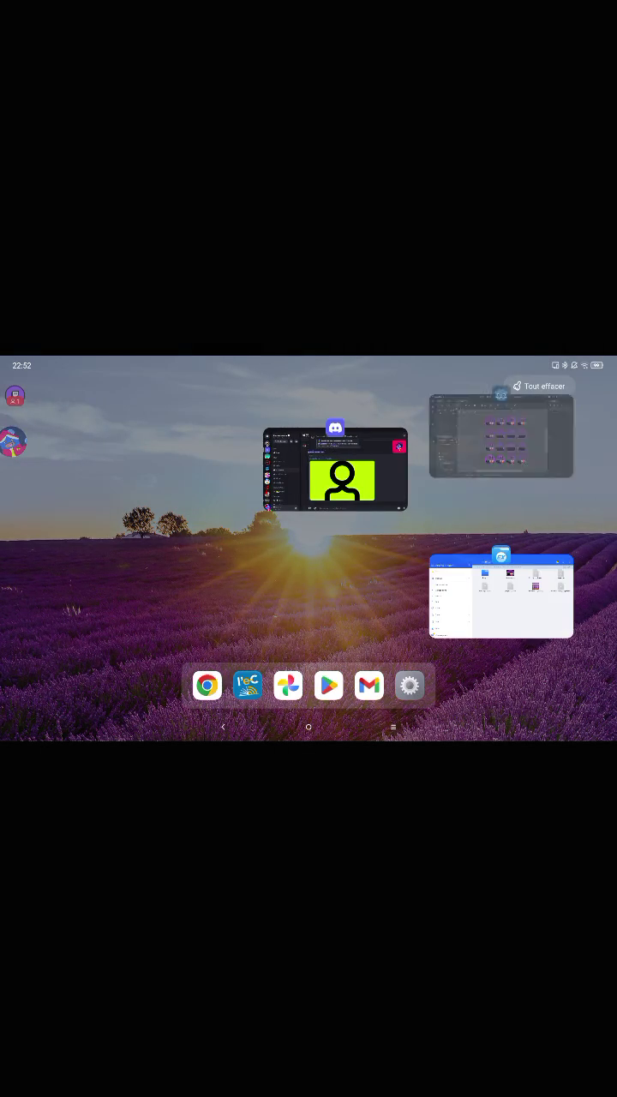
drag(501, 596, 501, 445)
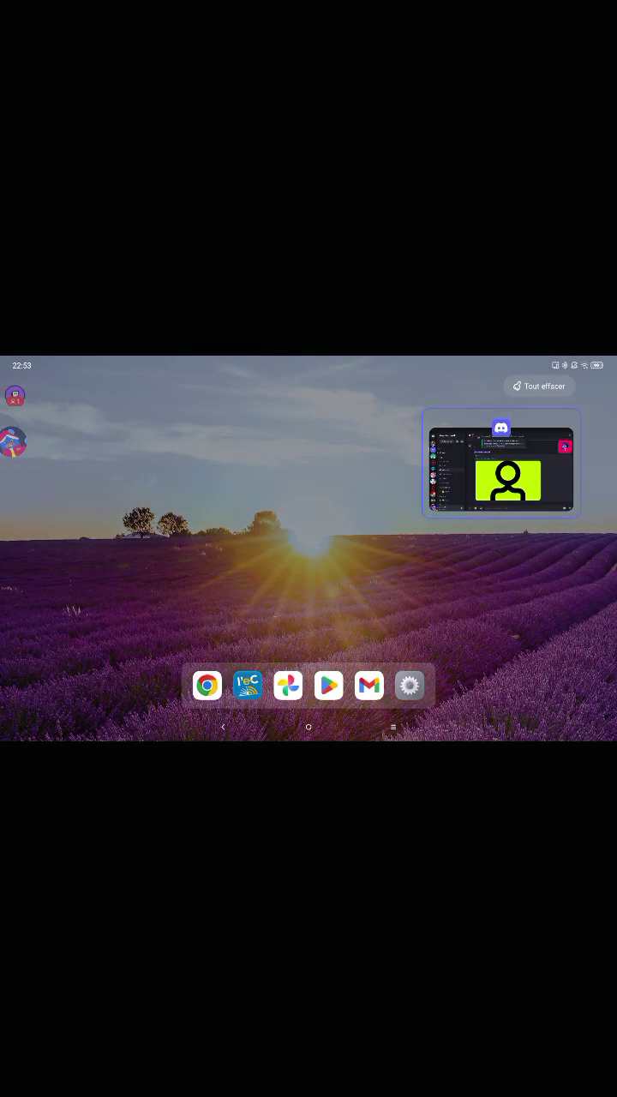
click(501, 462)
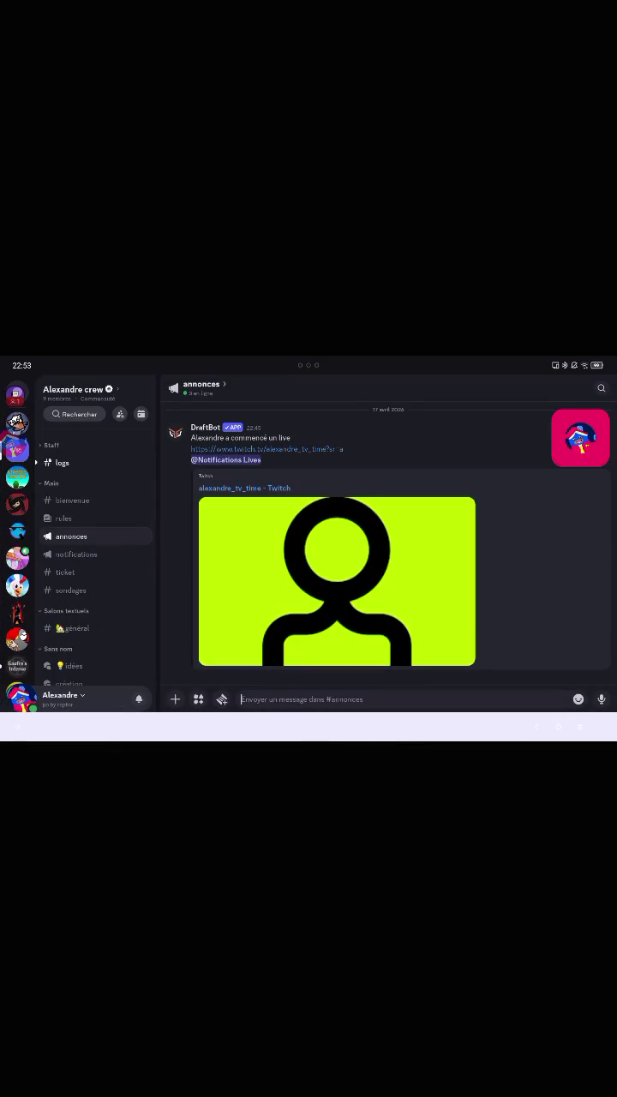
Browse logs and général channels on several servers, view a reply author's profile, and open the stream overlay.
click(61, 463)
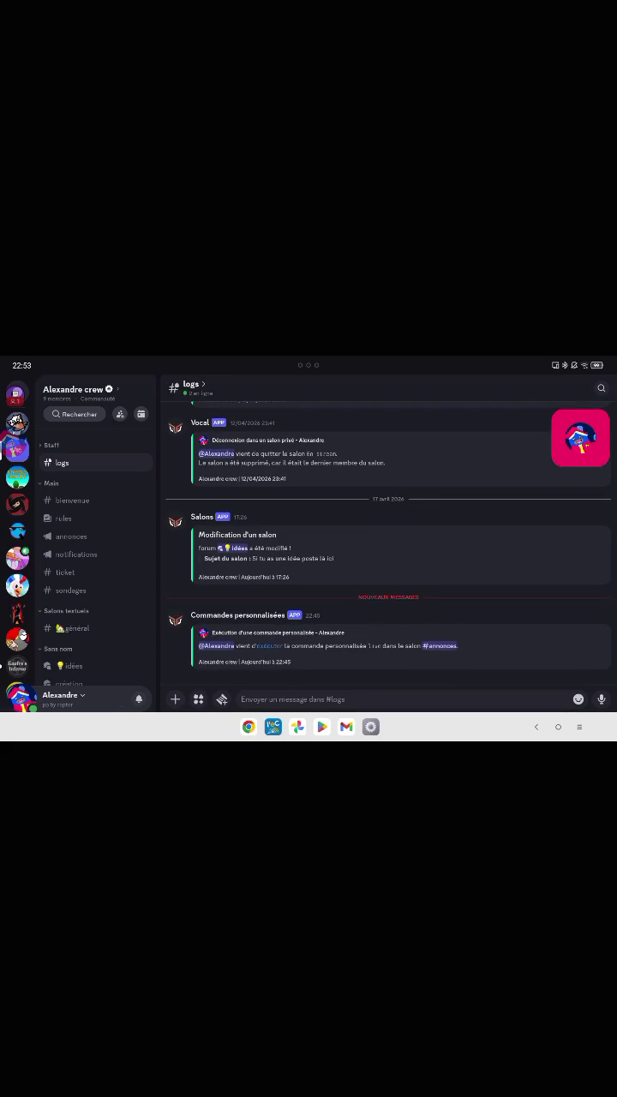
scroll(17, 531, down, 1)
click(17, 648)
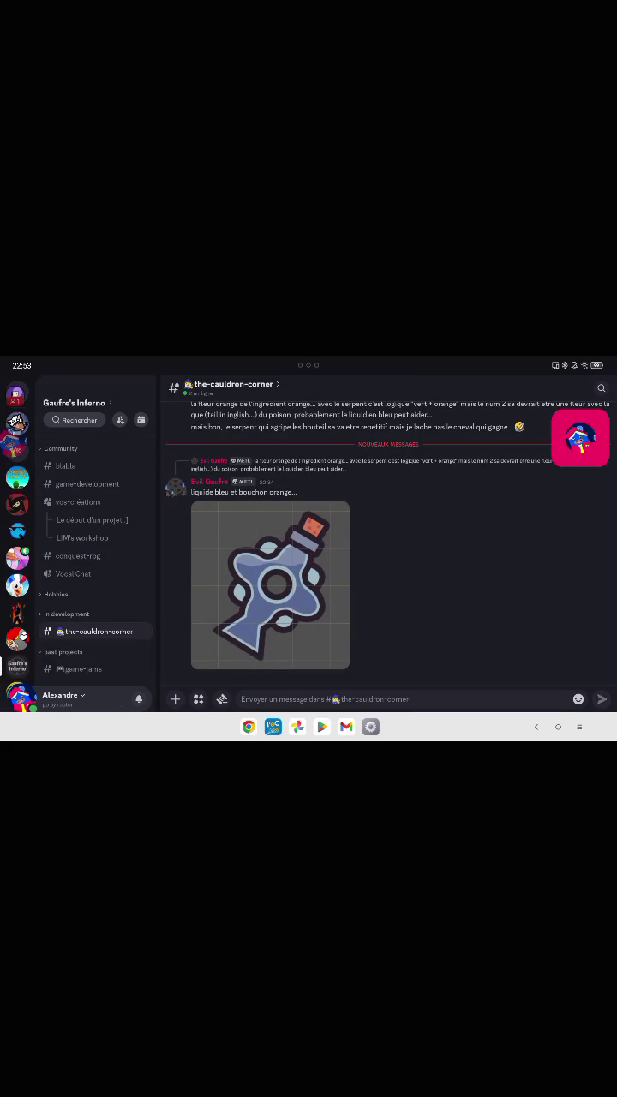
click(17, 422)
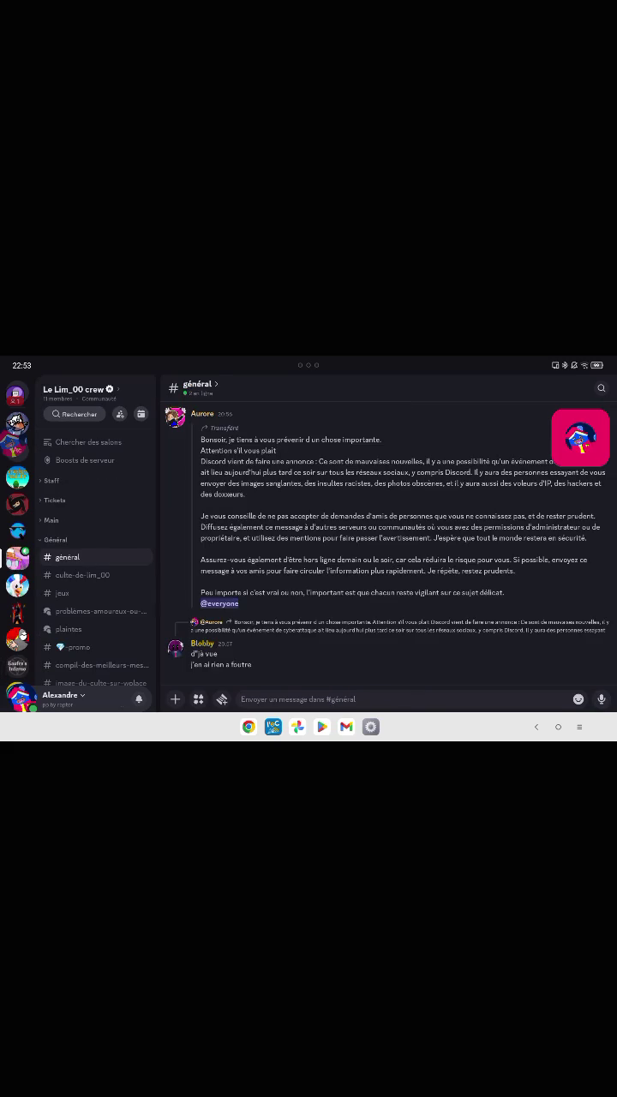
click(17, 557)
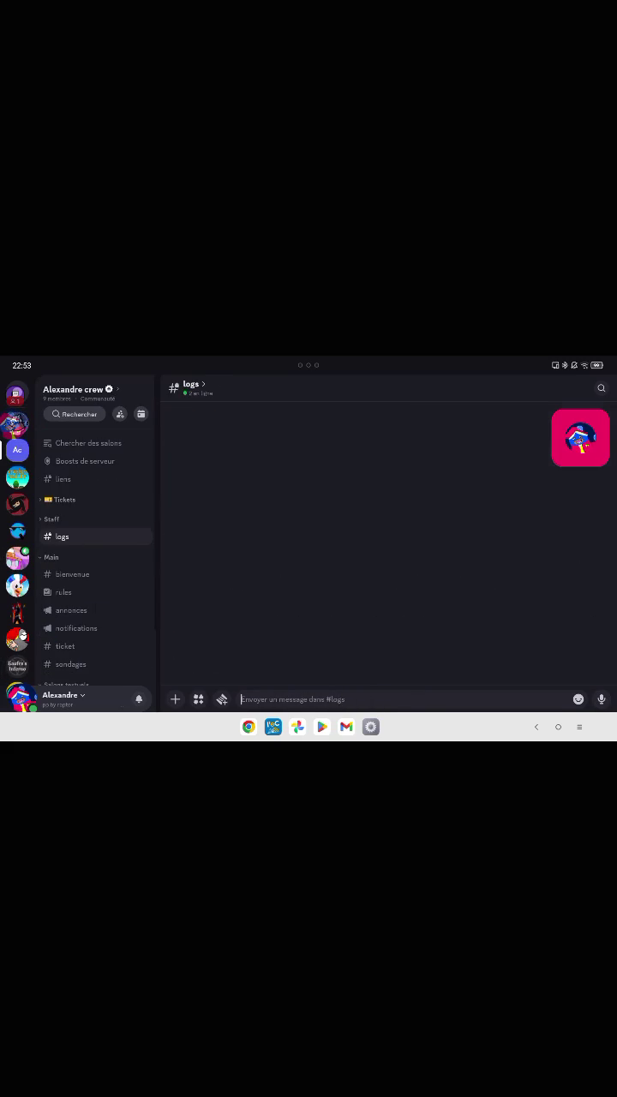
click(17, 423)
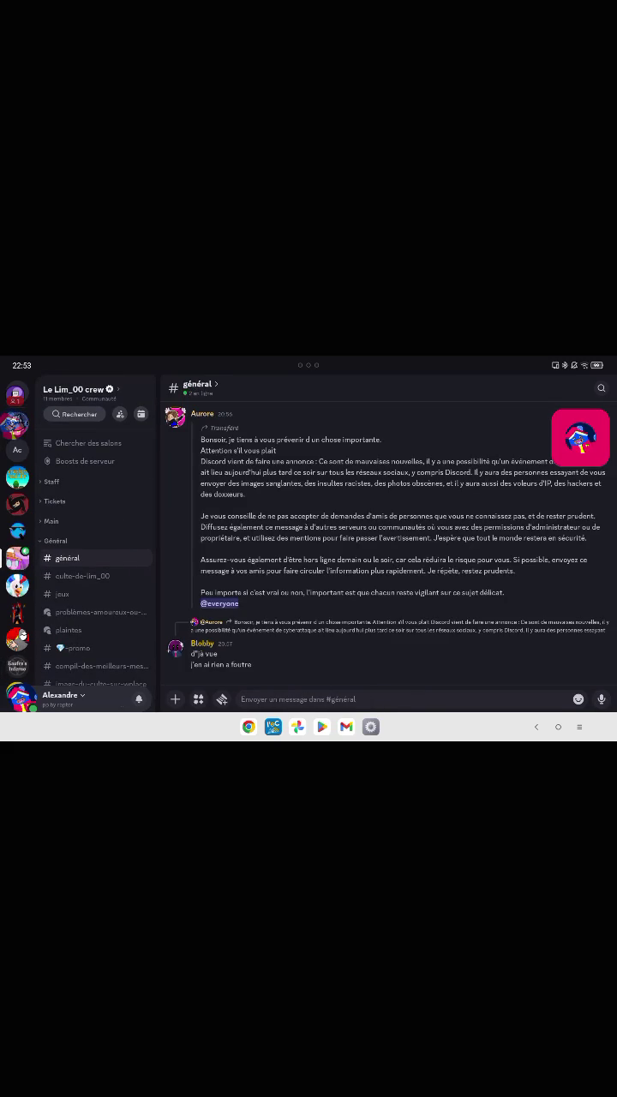
click(175, 647)
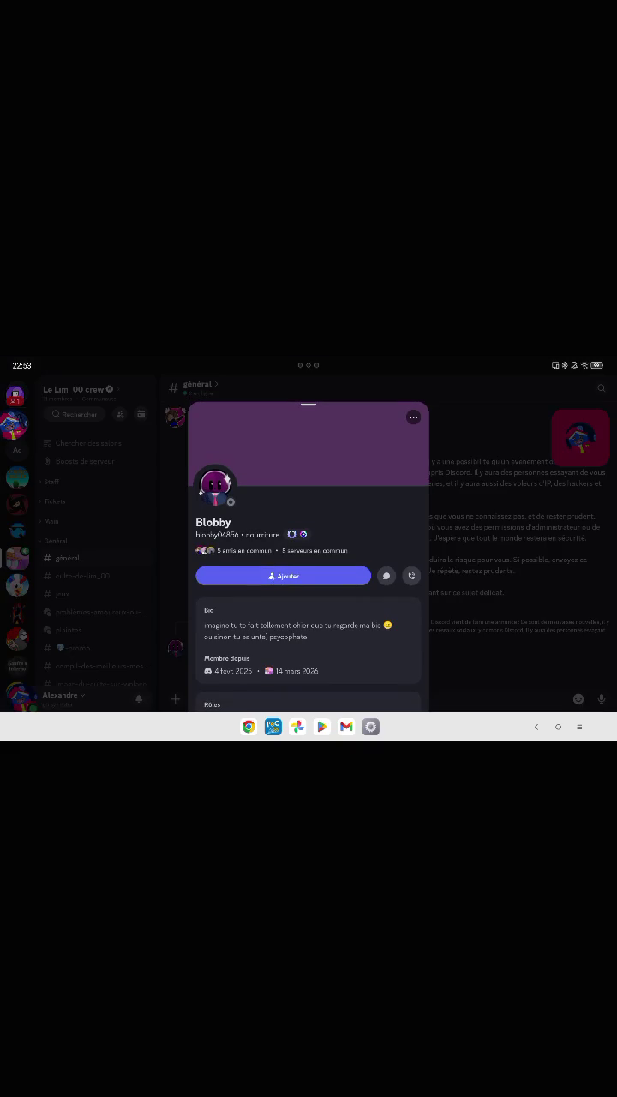
key(Escape)
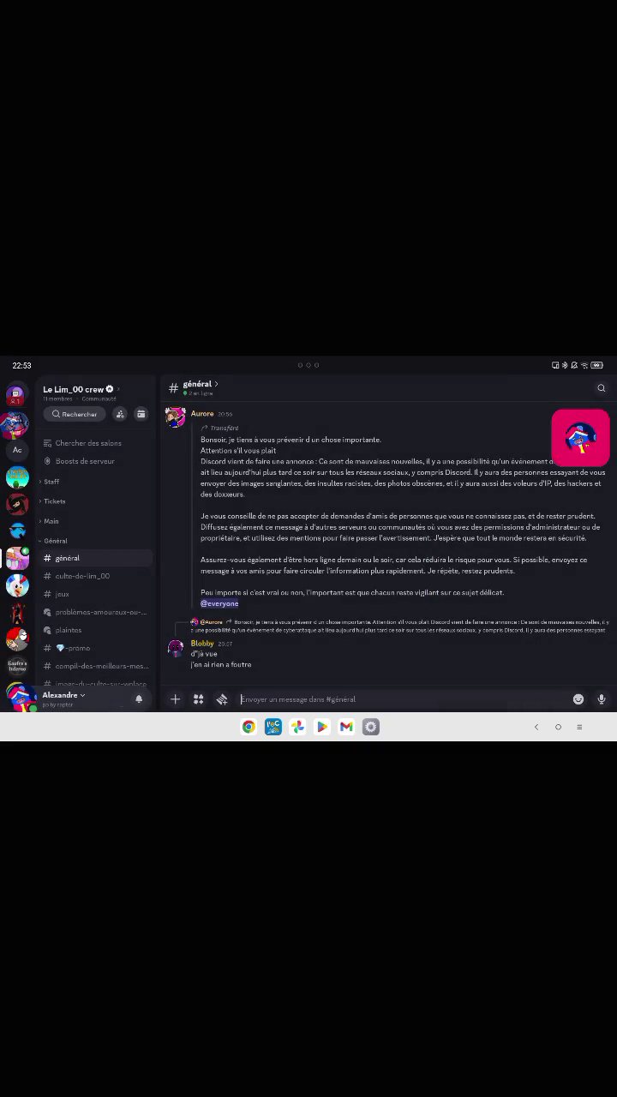
click(17, 450)
click(580, 437)
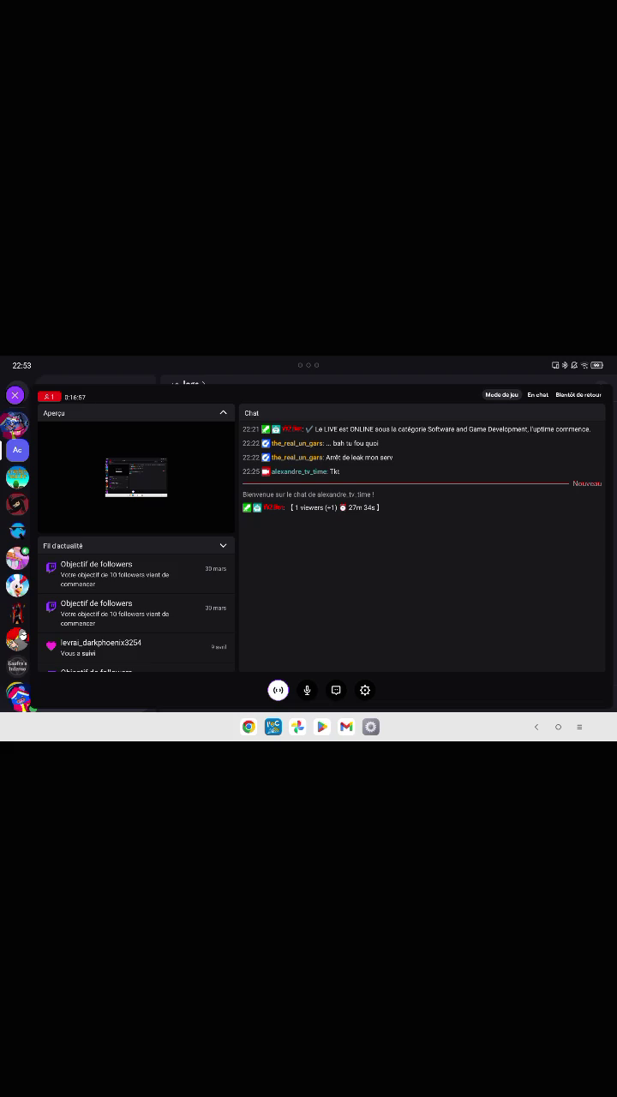
Close the stream overlay, float Discord in a small window, and launch Chrome from the home page.
click(15, 395)
drag(308, 365, 500, 468)
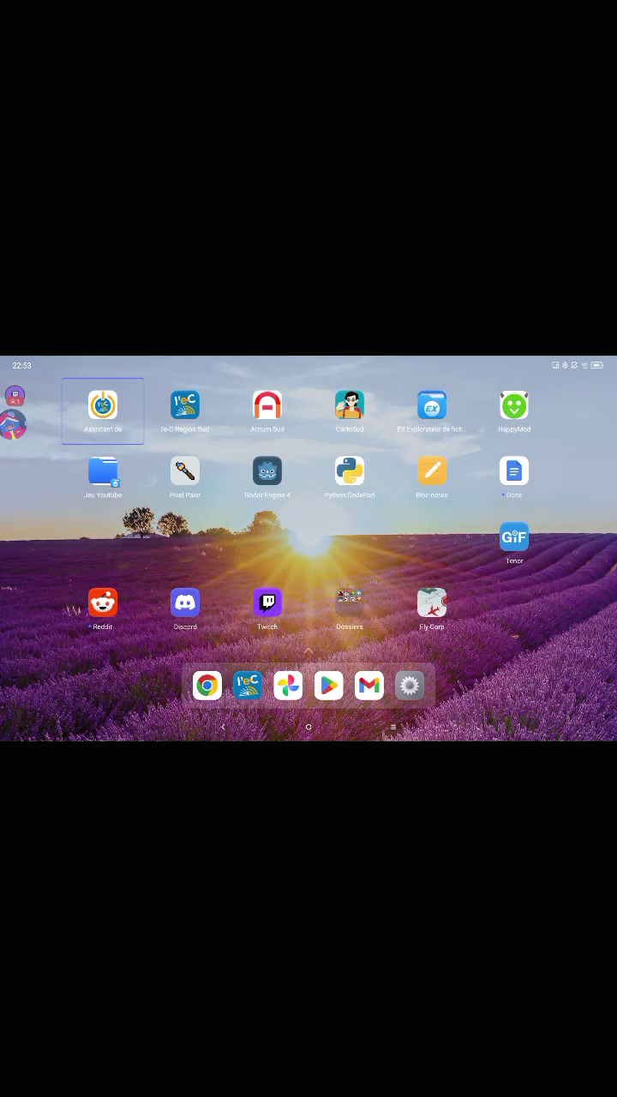
drag(171, 557, 480, 557)
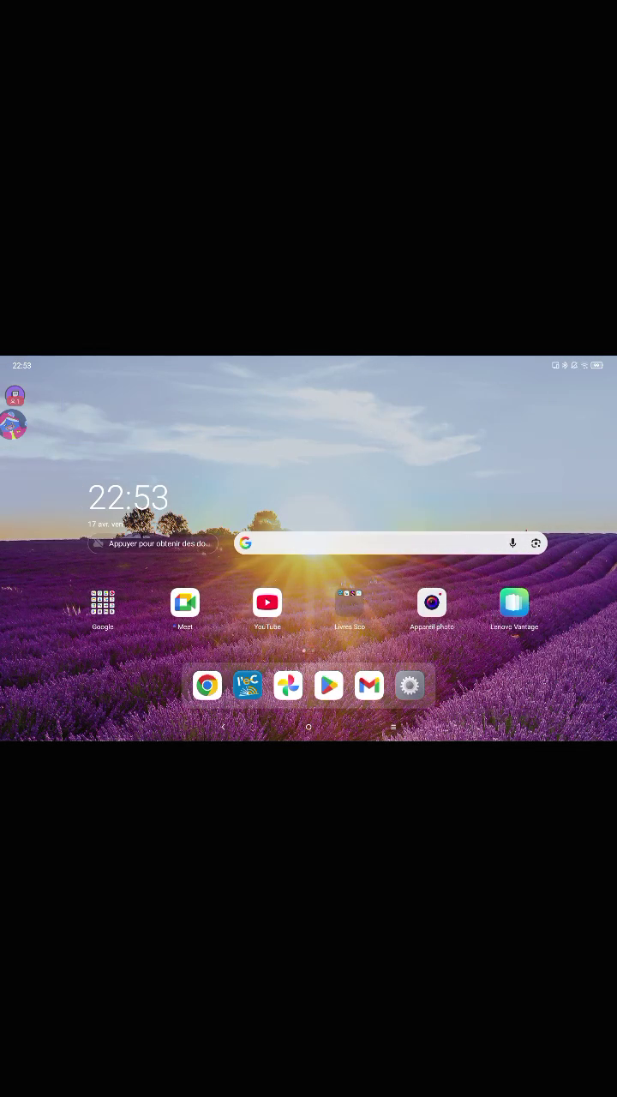
click(206, 685)
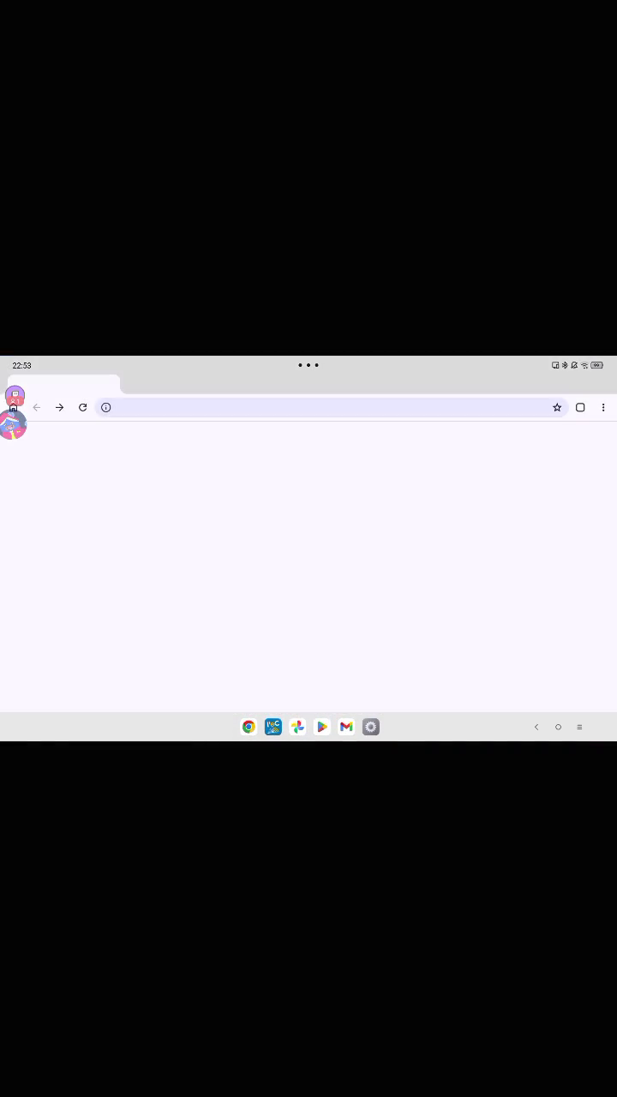
Pull down the notification shade and close it again.
mouse_move(43, 364)
mouse_down()
mouse_move(41, 490)
mouse_move(43, 368)
mouse_up()
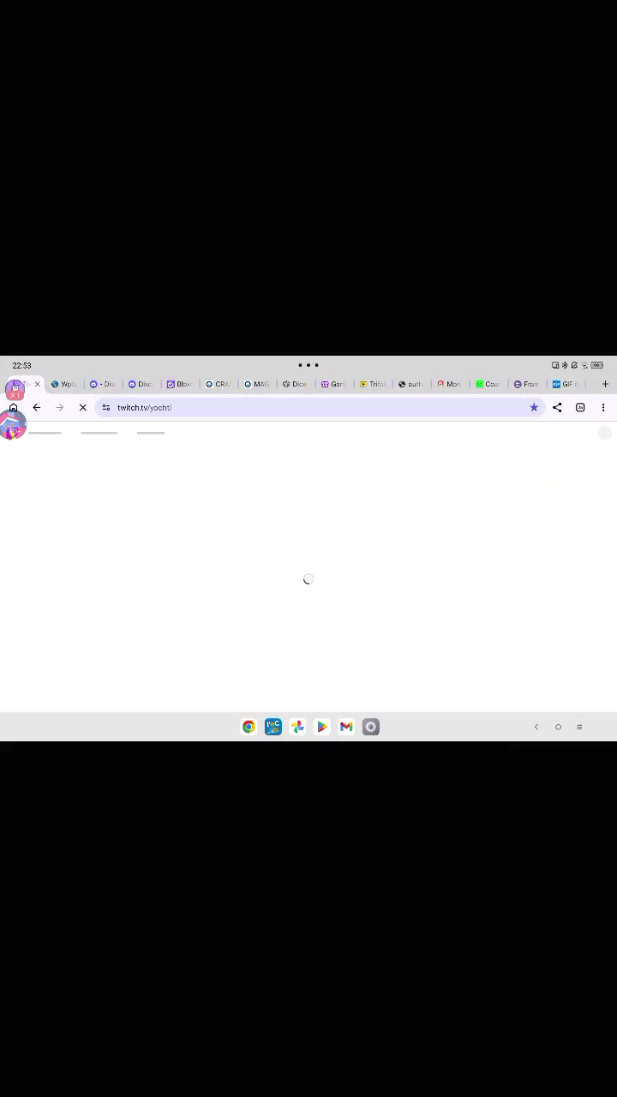
drag(43, 364, 40, 493)
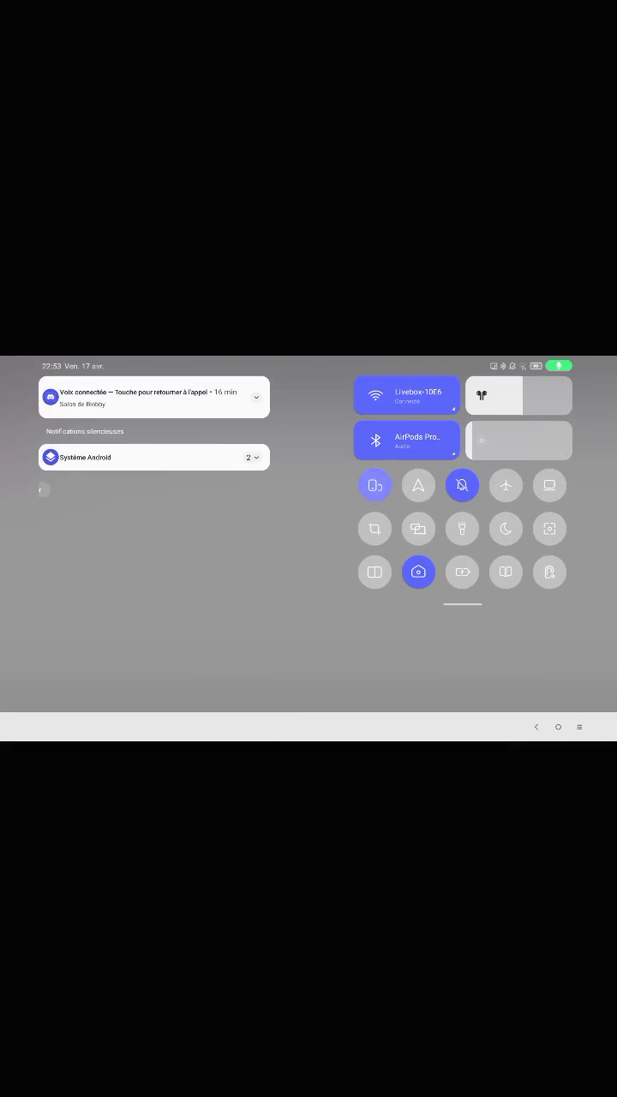
click(40, 494)
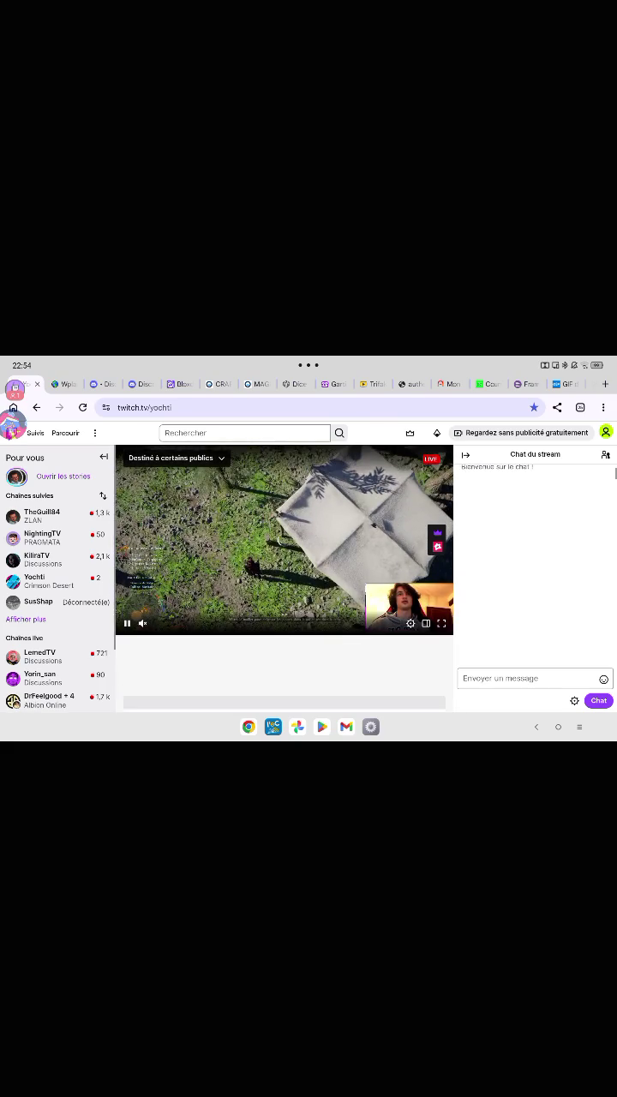
Unmute the Yochti stream and scroll through its chat.
click(142, 622)
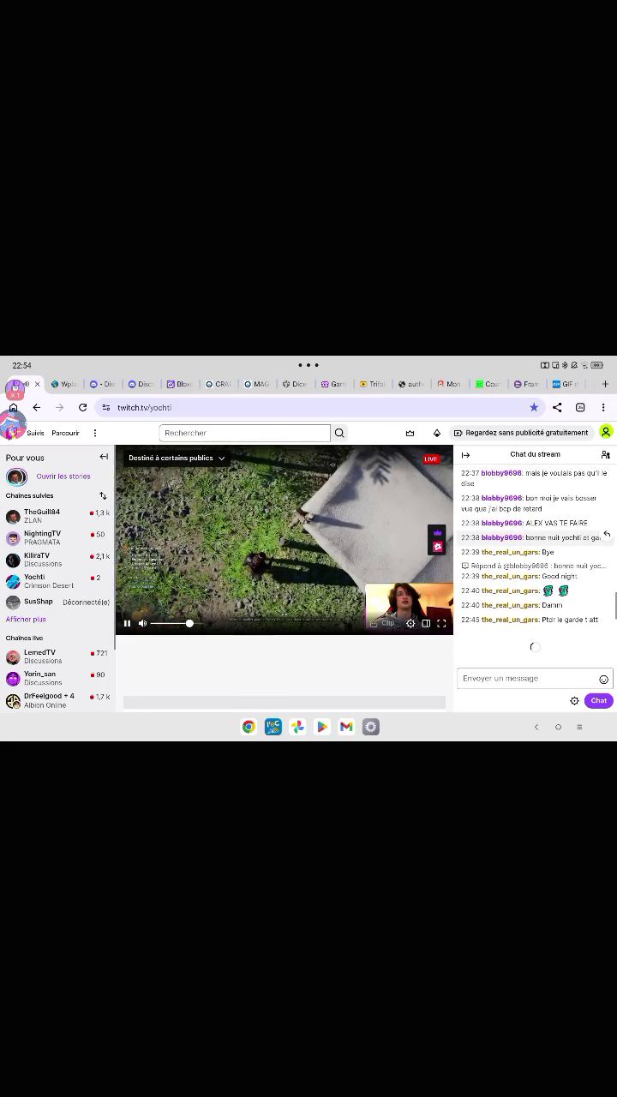
scroll(535, 557, up, 5)
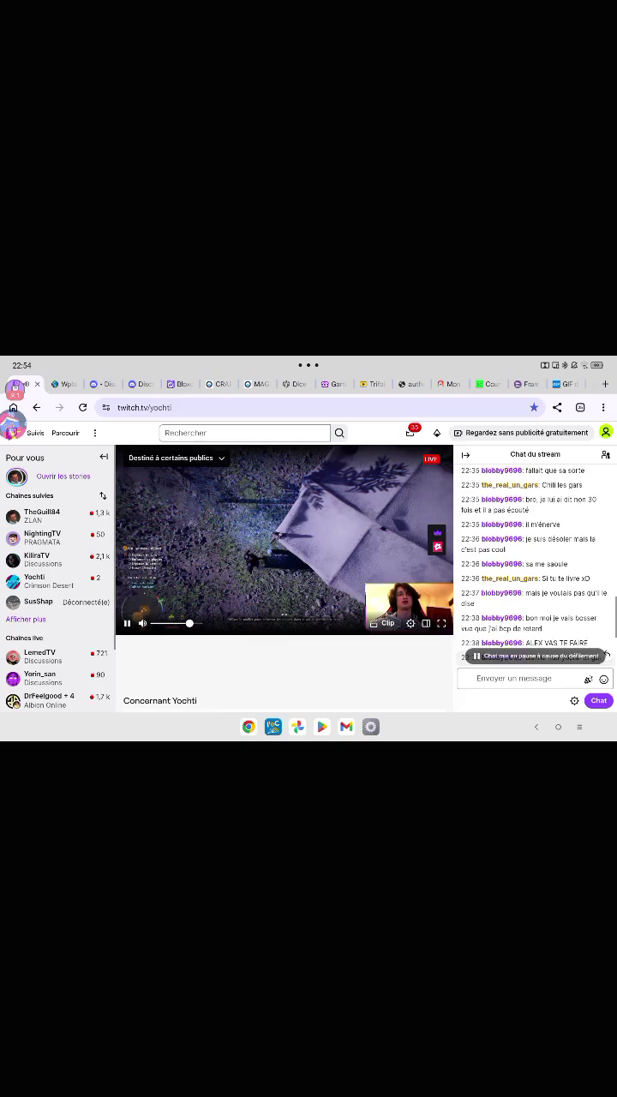
scroll(535, 557, down, 1)
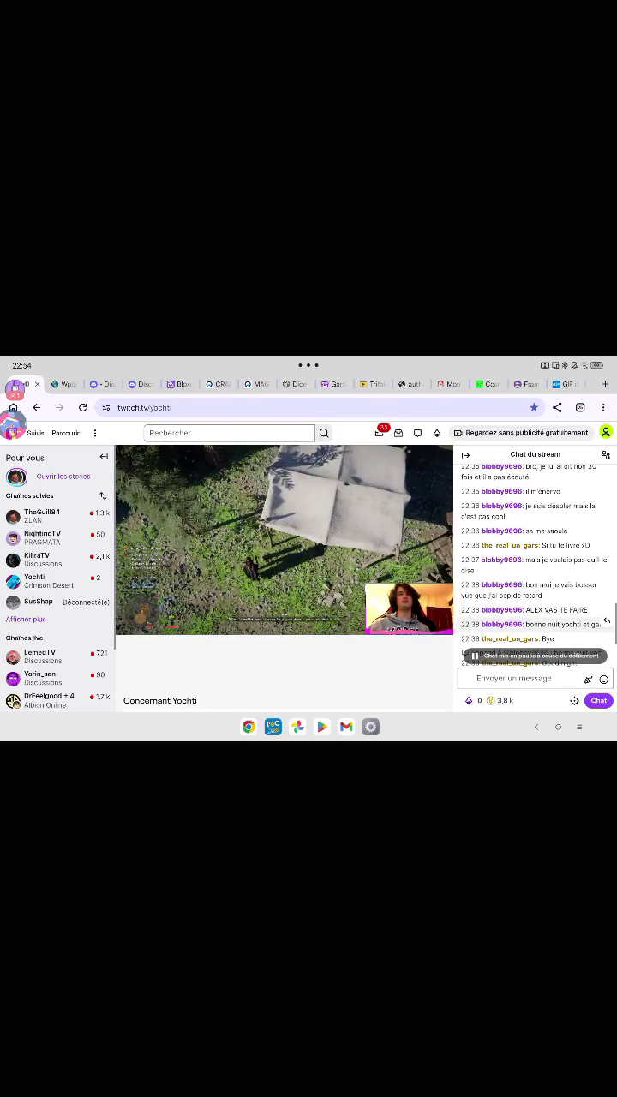
scroll(536, 557, down, 2)
scroll(536, 557, down, 3)
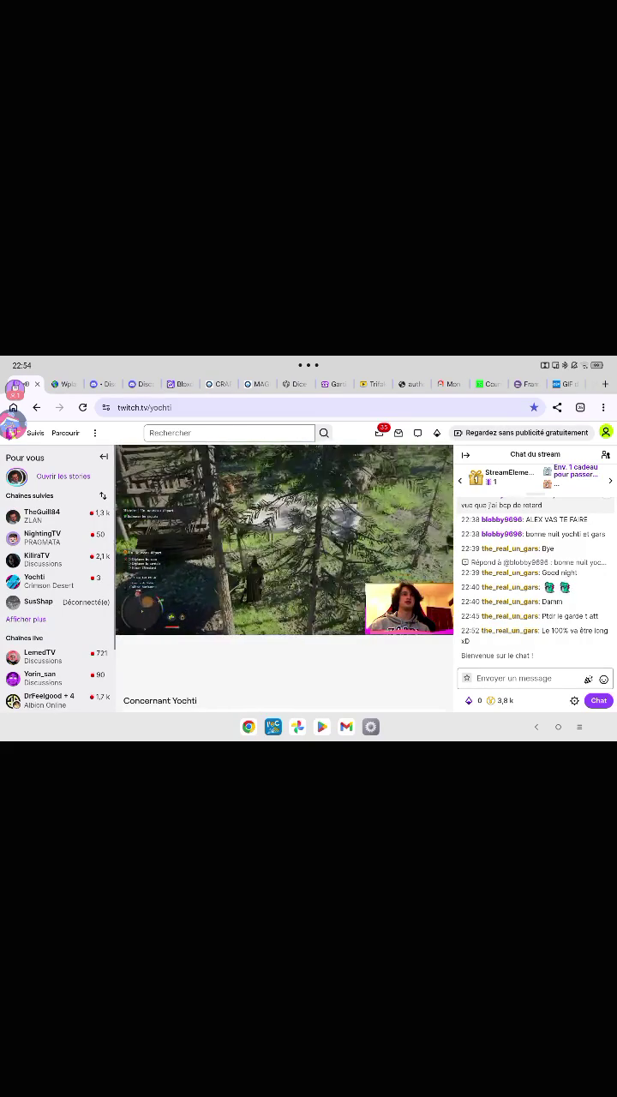
Check the stream's community viewer list, then switch to the spritepaint.com tab.
click(605, 454)
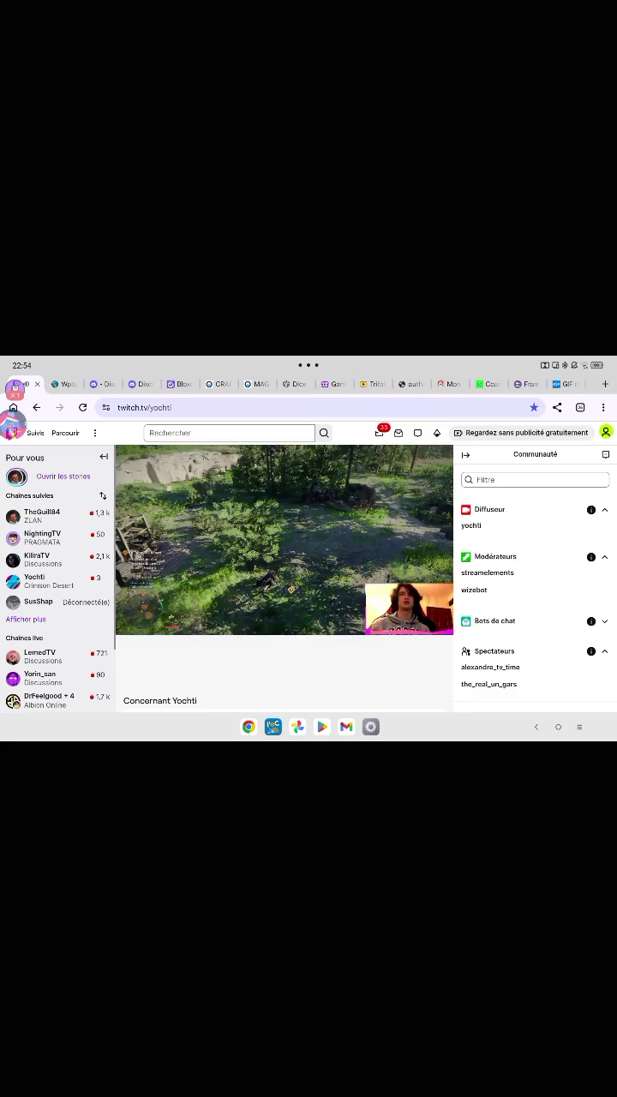
click(604, 454)
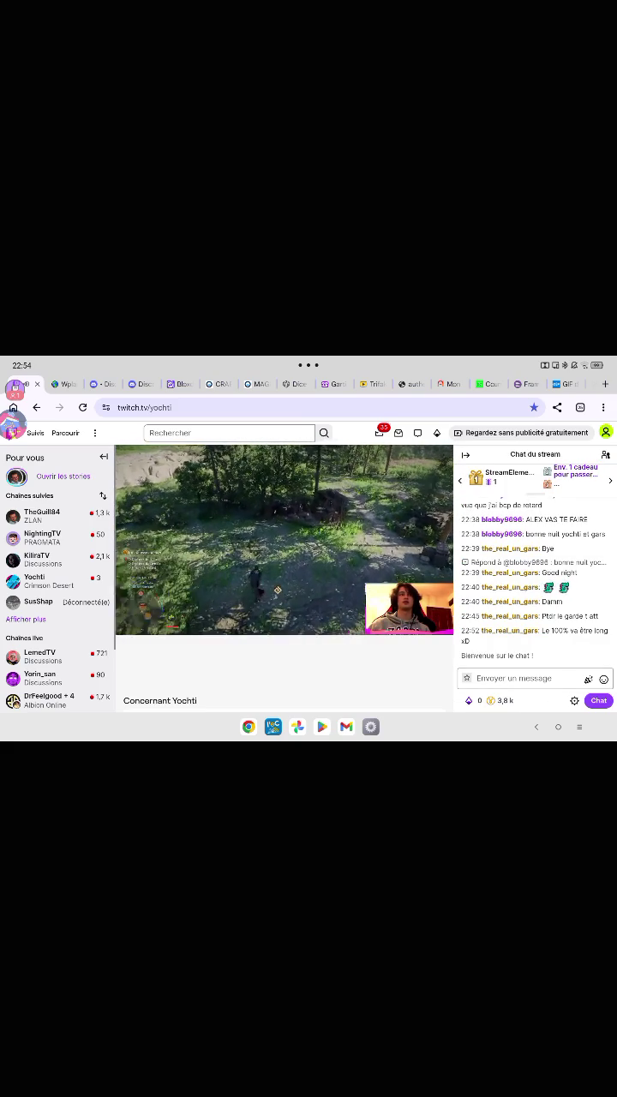
scroll(309, 384, right, 5)
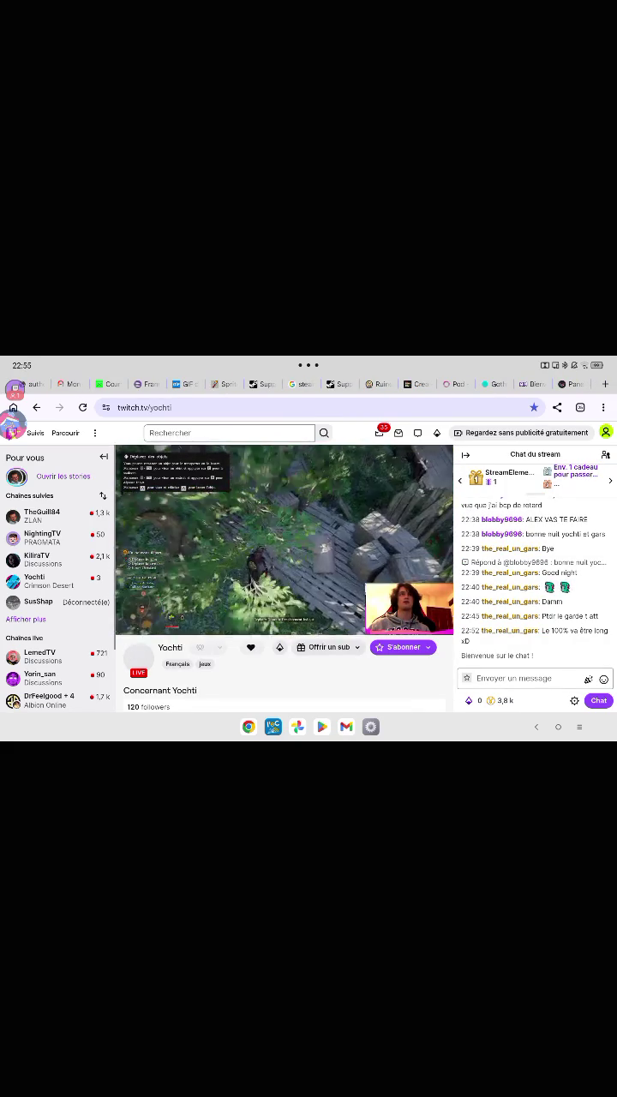
click(224, 384)
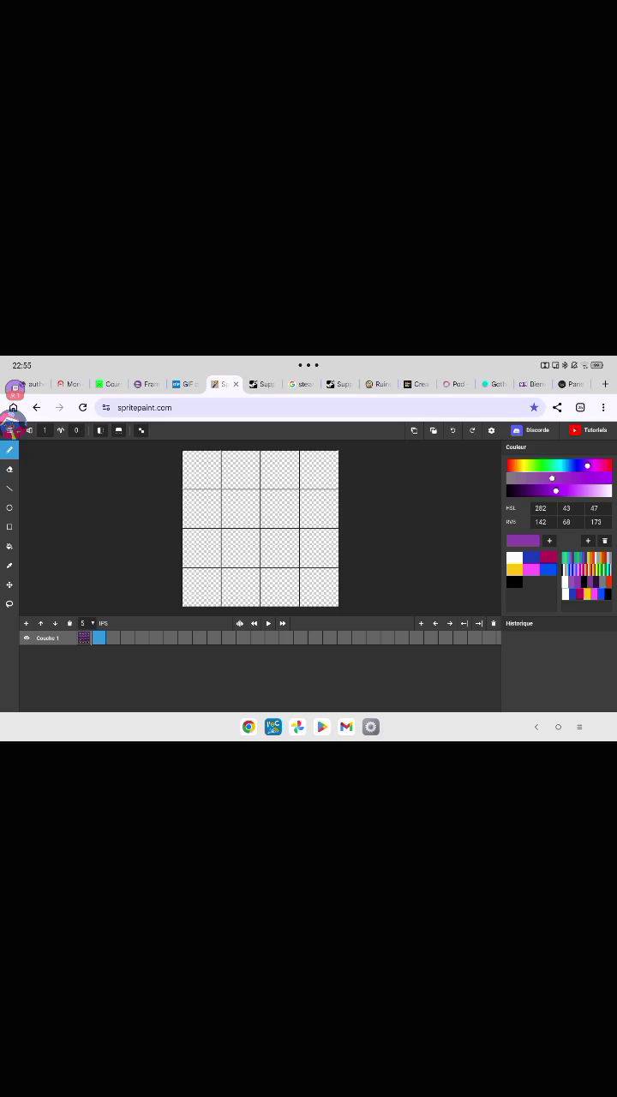
Load the purple, grey and red palette preset and start editing the grid size (currently 16).
click(587, 587)
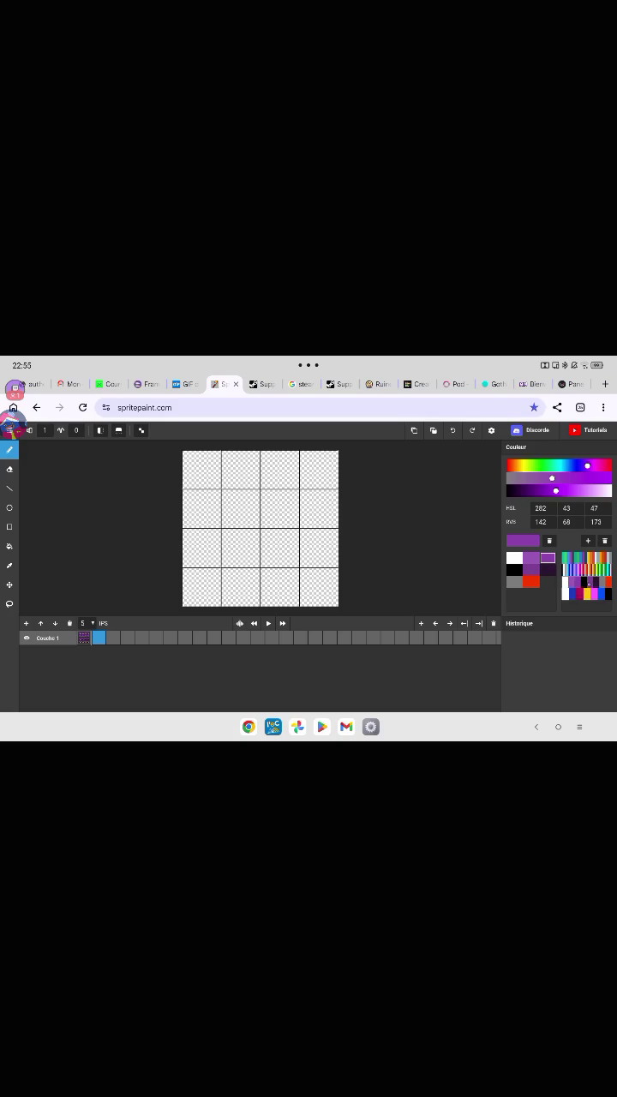
click(491, 430)
click(484, 454)
Replace the grid size 16 with 32, after briefly trying 24 and 1.
click(485, 454)
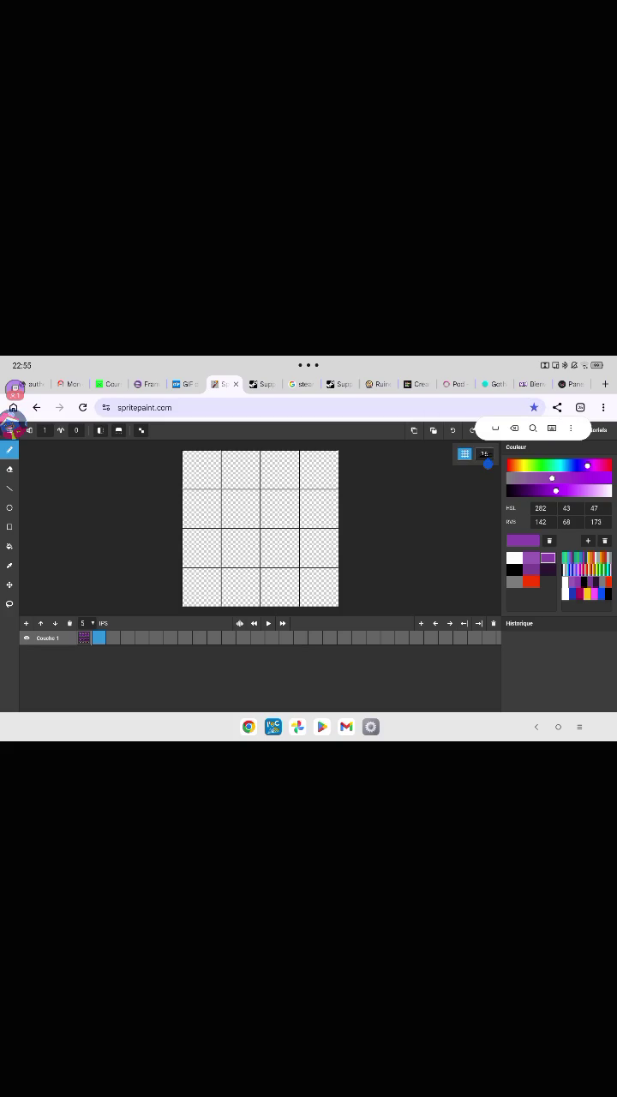
double_click(484, 453)
click(480, 453)
key(BackSpace)
key(BackSpace)
text(4)
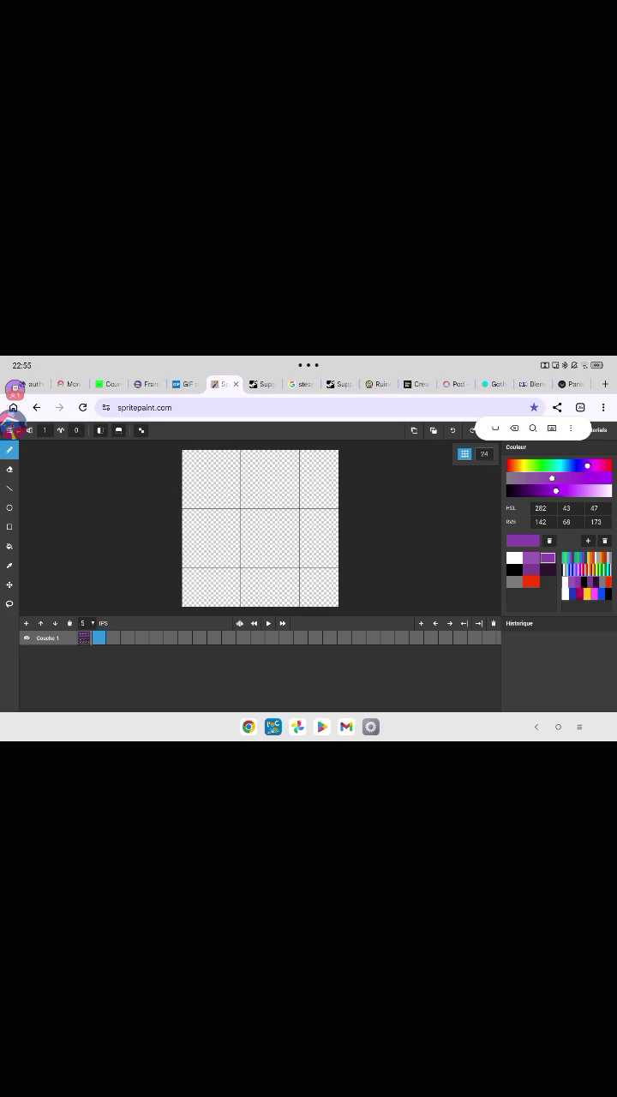
key(BackSpace)
key(BackSpace)
text(1)
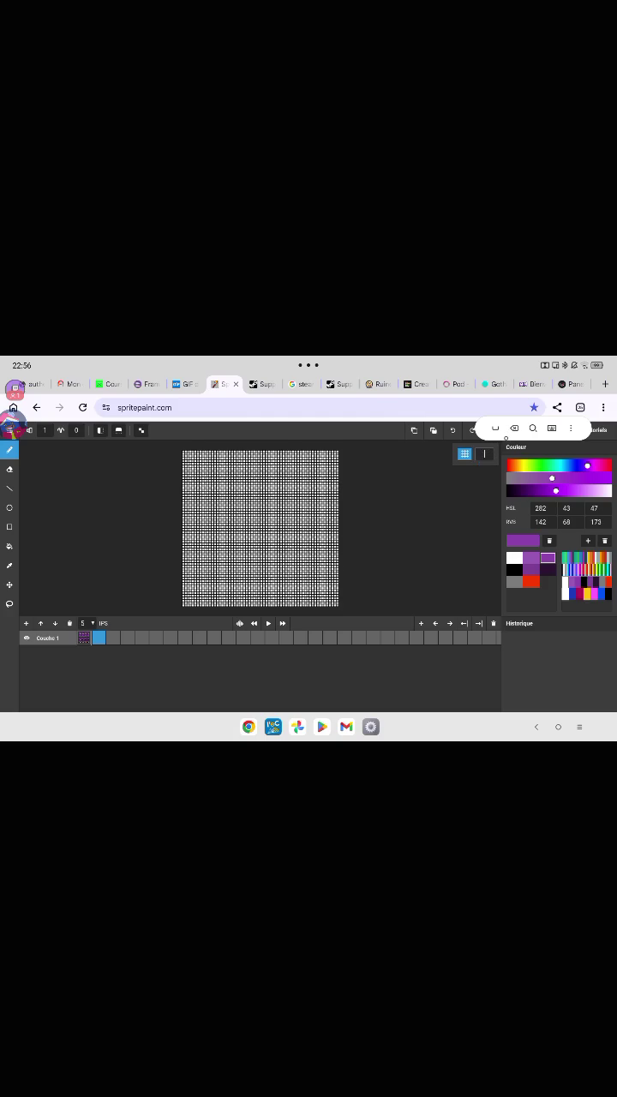
key(BackSpace)
text(32)
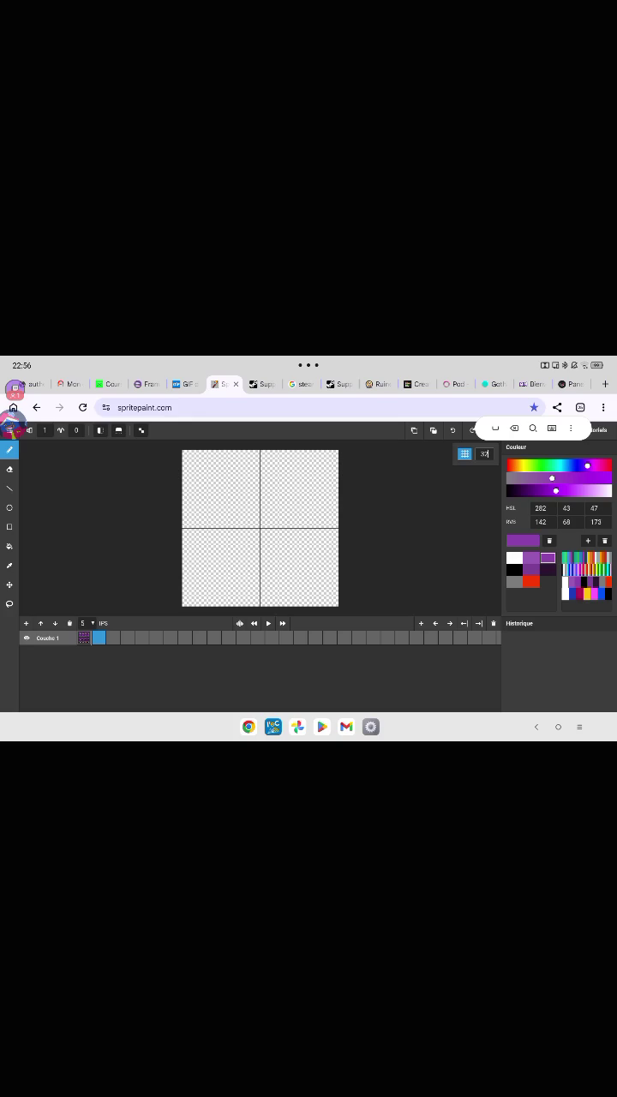
Add a new empty frame and paste the purple blob sprite sheet into it.
key(ctrl+v)
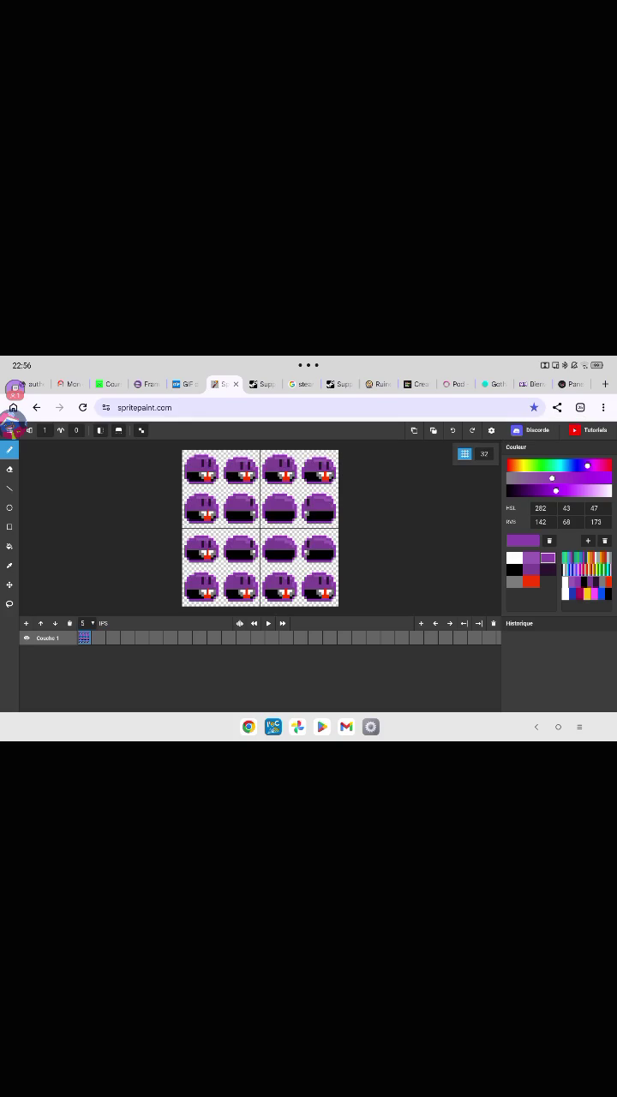
click(478, 623)
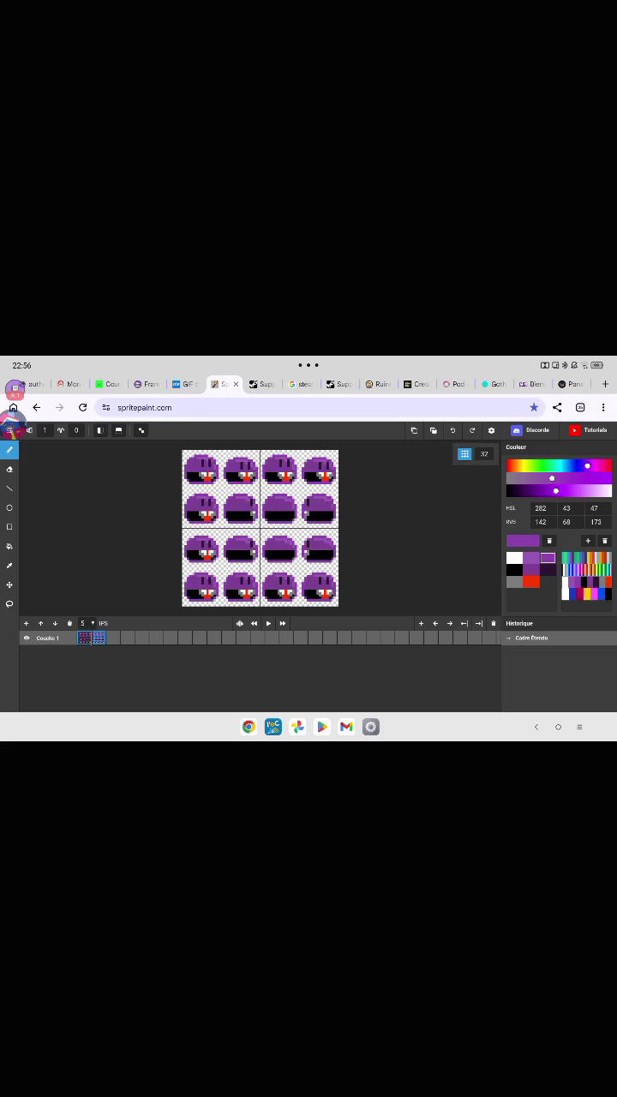
click(464, 623)
click(99, 637)
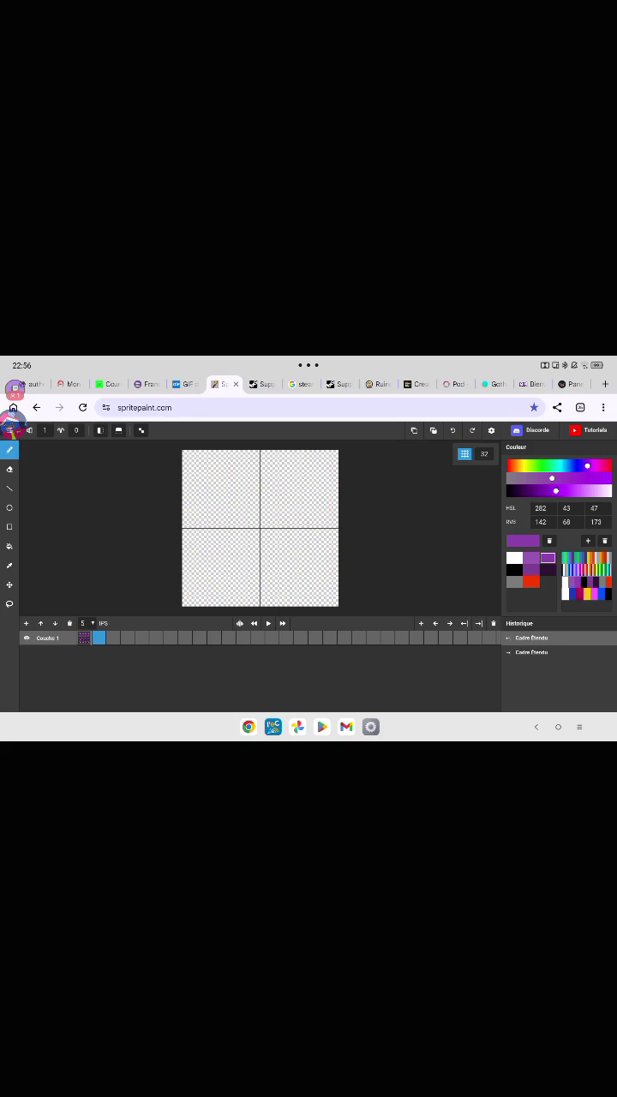
key(ctrl+v)
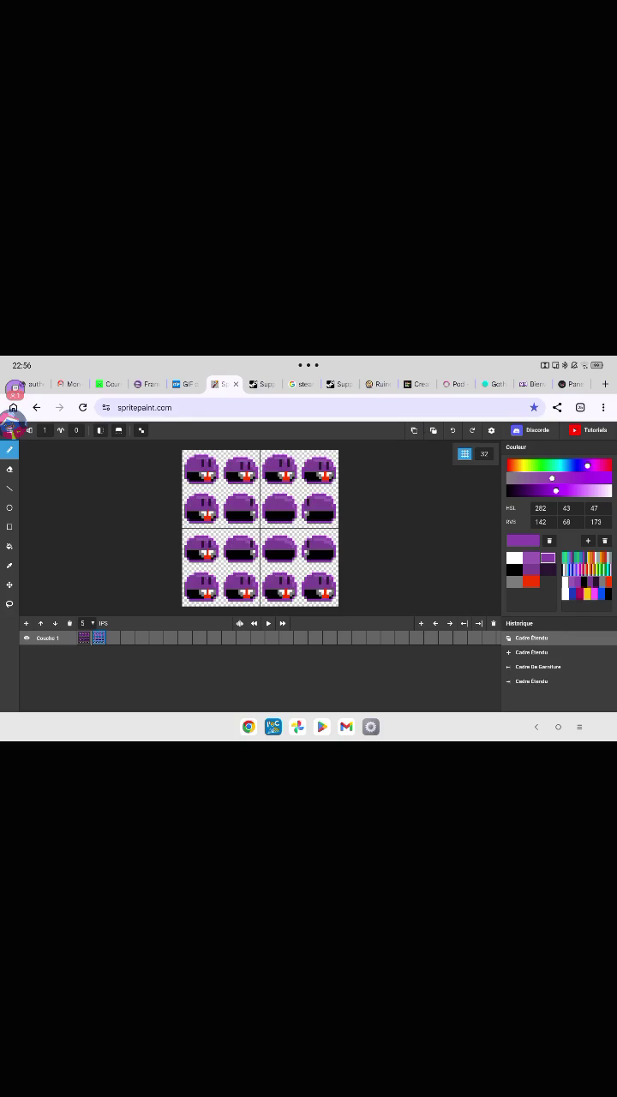
Zoom around the pasted sprite sheet and select the Move tool.
scroll(206, 467, up, 1)
scroll(207, 468, up, 1)
scroll(207, 468, up, 2)
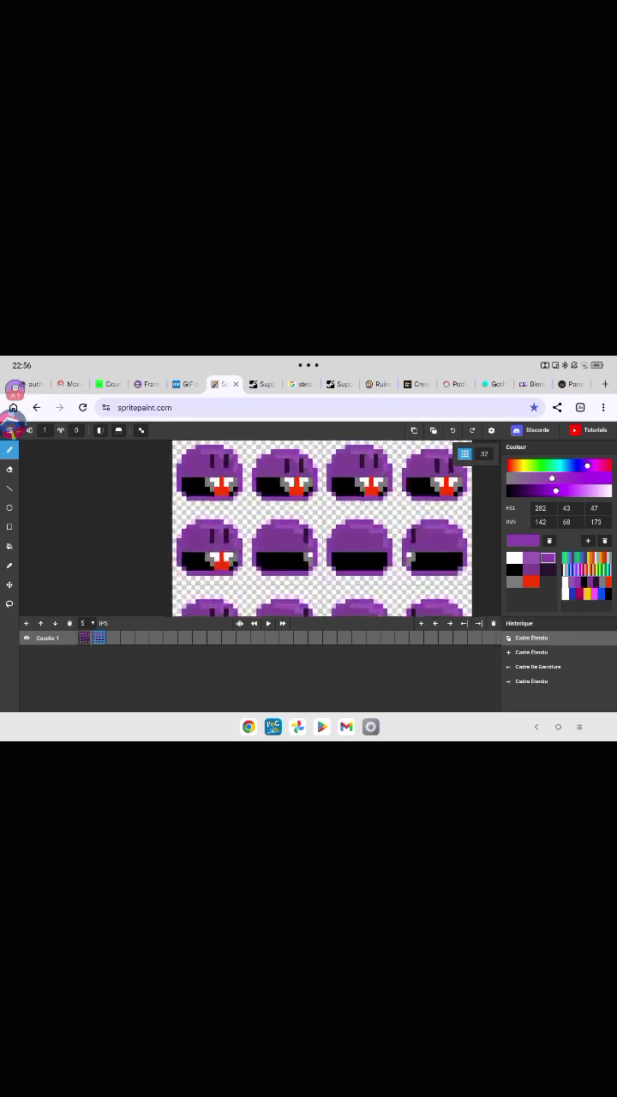
scroll(207, 468, up, 2)
scroll(286, 542, down, 2)
scroll(286, 542, down, 2)
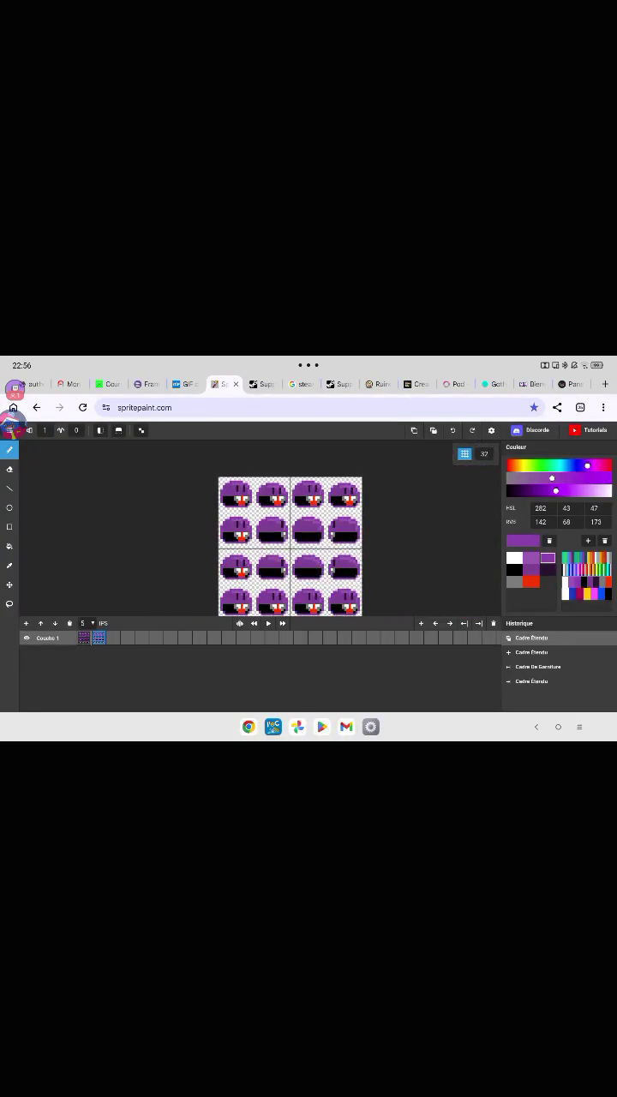
scroll(286, 542, down, 1)
scroll(286, 542, down, 1)
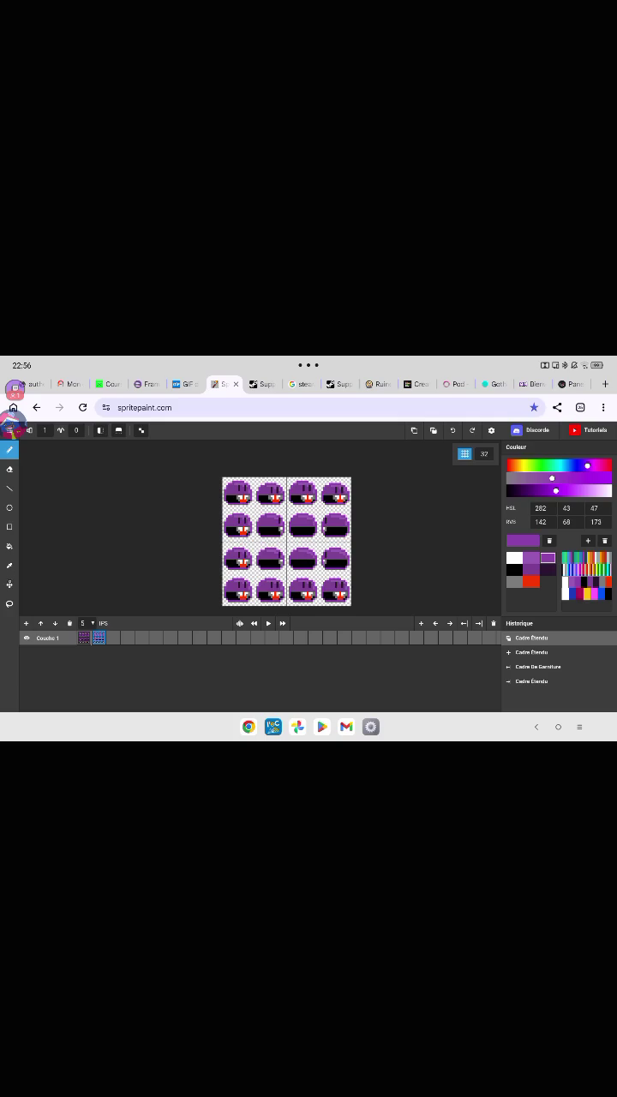
click(9, 585)
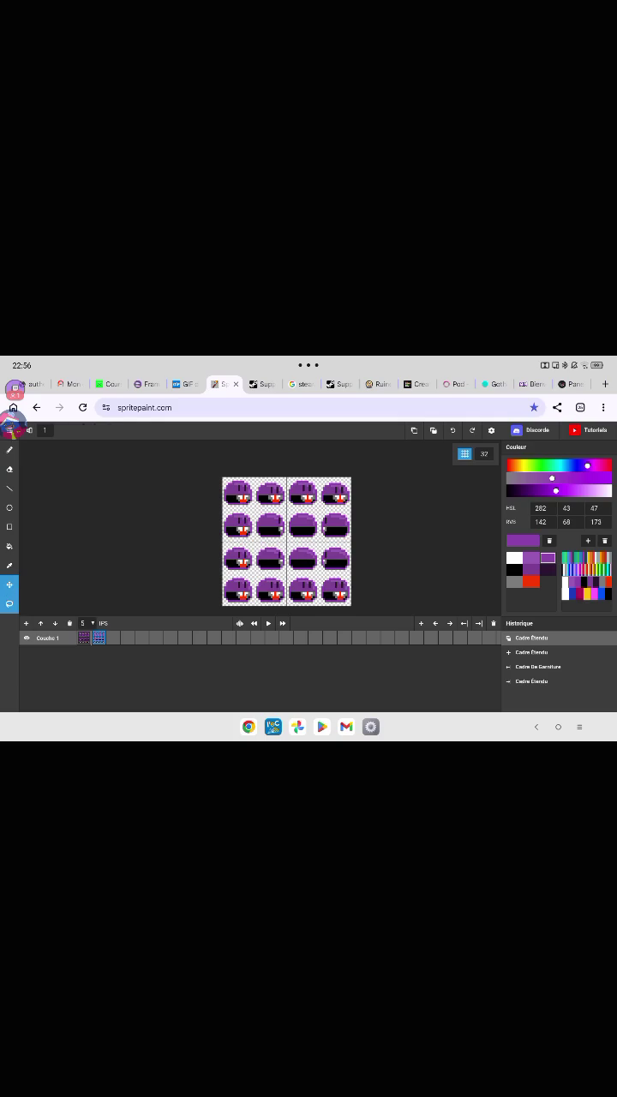
Dismiss the notification shade and drag the sprite sheet so two blobs sit in the top-left corner.
drag(479, 358, 480, 599)
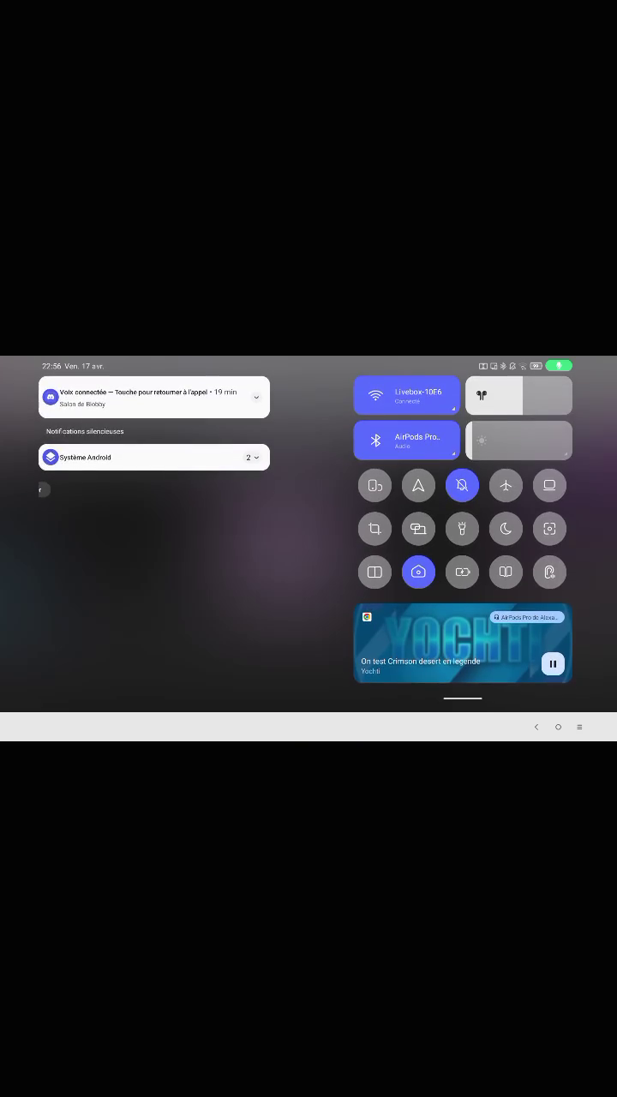
key(Escape)
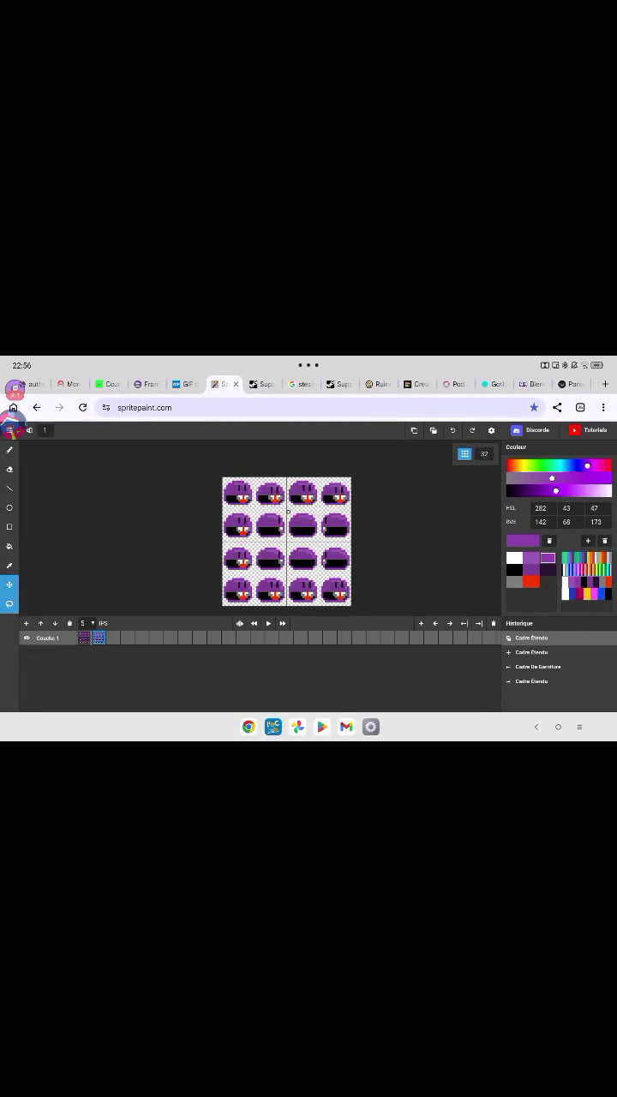
mouse_move(288, 512)
mouse_down()
mouse_move(222, 576)
mouse_move(351, 582)
mouse_move(292, 478)
mouse_move(287, 513)
mouse_up()
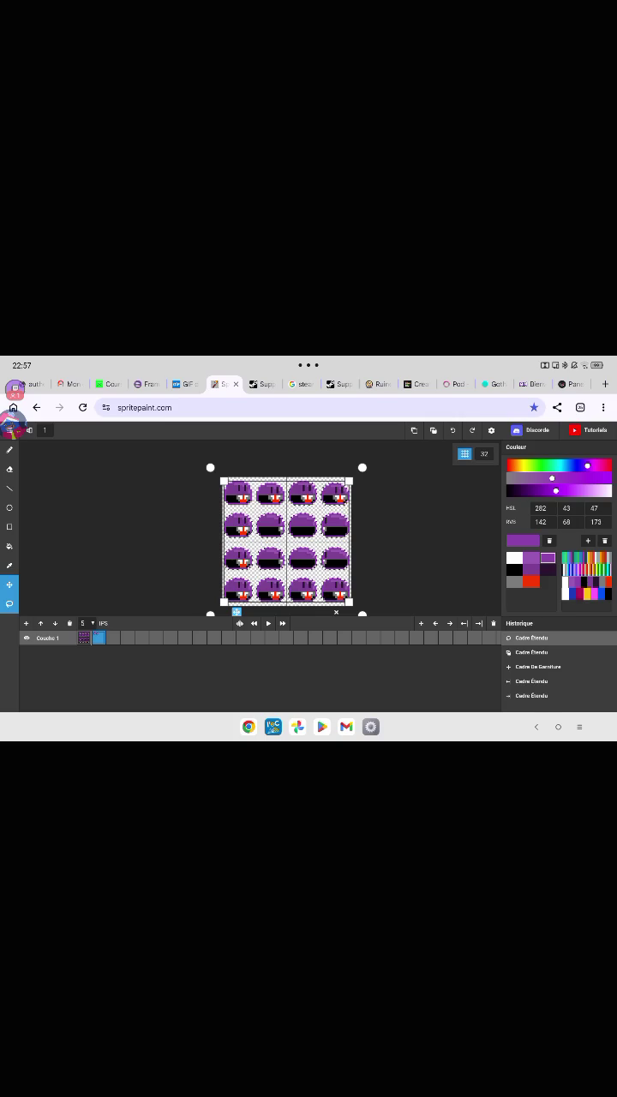
drag(237, 612, 249, 580)
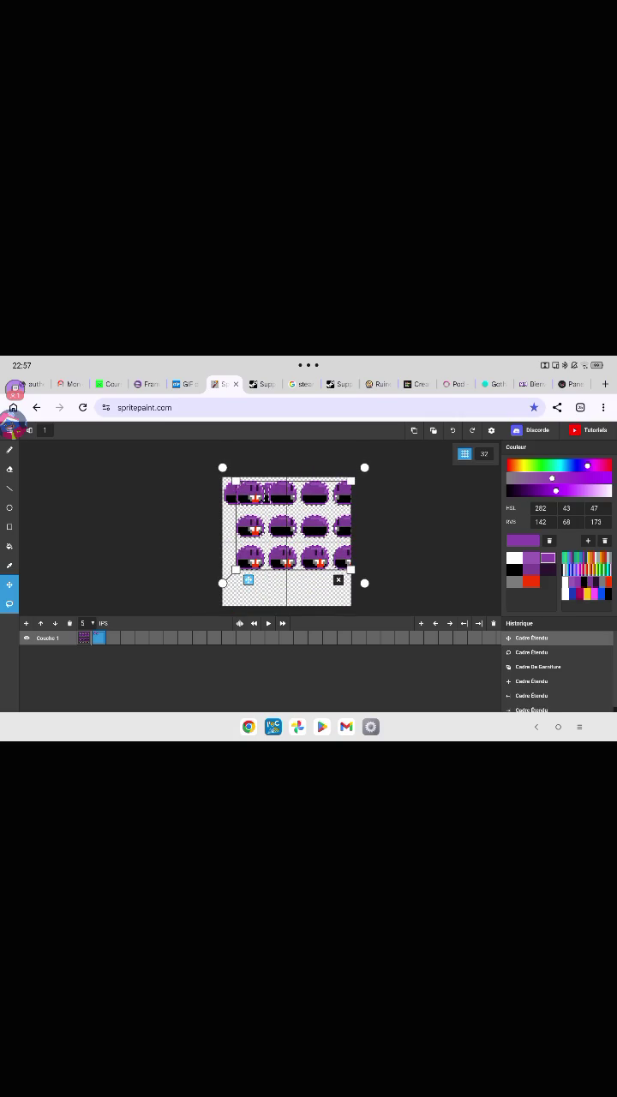
drag(248, 580, 248, 598)
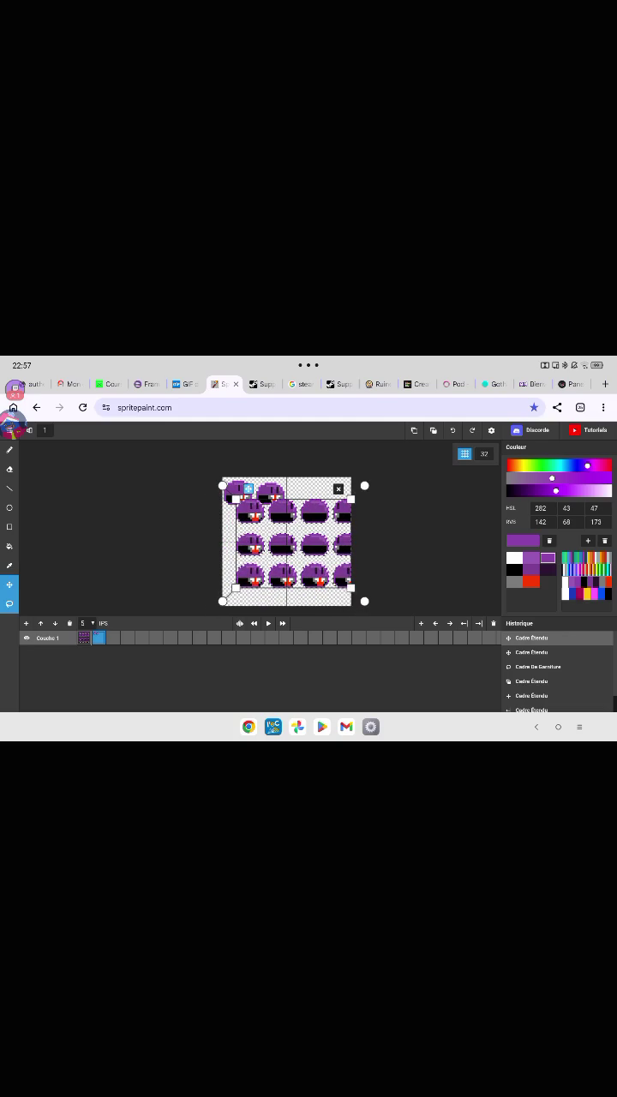
mouse_move(248, 488)
mouse_down()
mouse_move(234, 493)
mouse_move(352, 494)
mouse_move(319, 502)
mouse_move(319, 555)
mouse_move(333, 592)
mouse_move(295, 529)
mouse_move(301, 575)
mouse_move(241, 480)
mouse_move(252, 608)
mouse_up()
Commit the moved sprite sheet and select the first blob sprite.
click(356, 608)
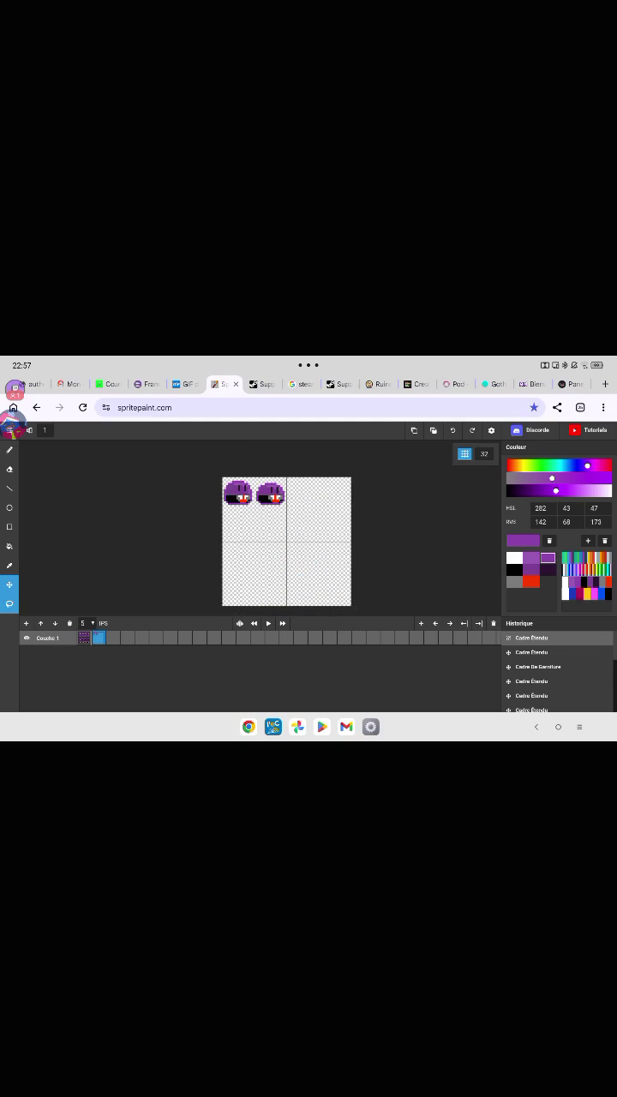
scroll(257, 514, up, 5)
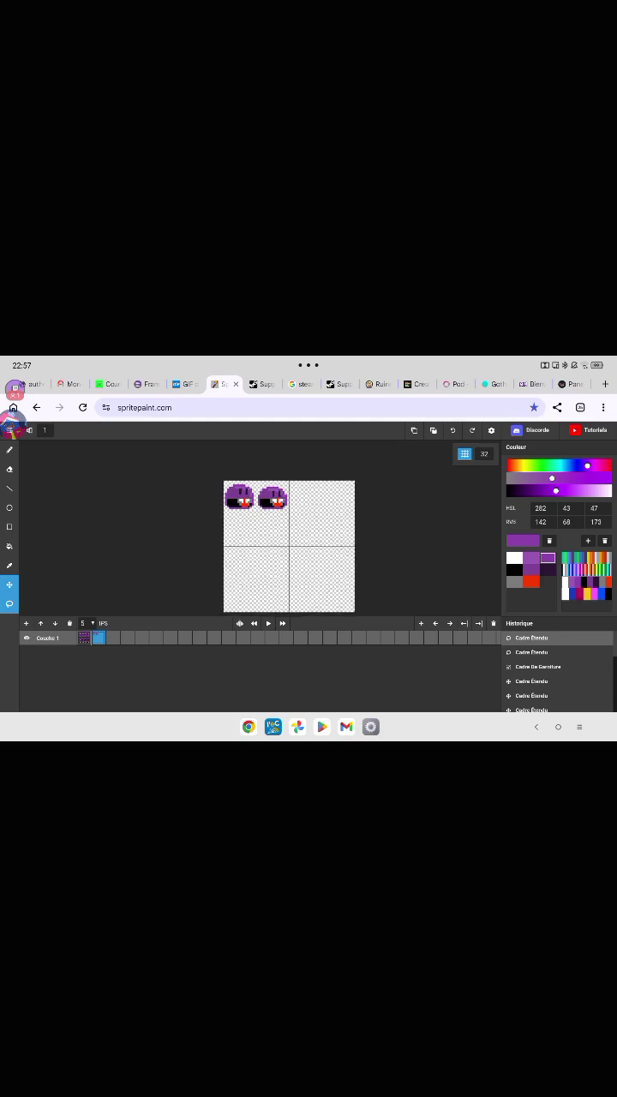
scroll(318, 564, up, 1)
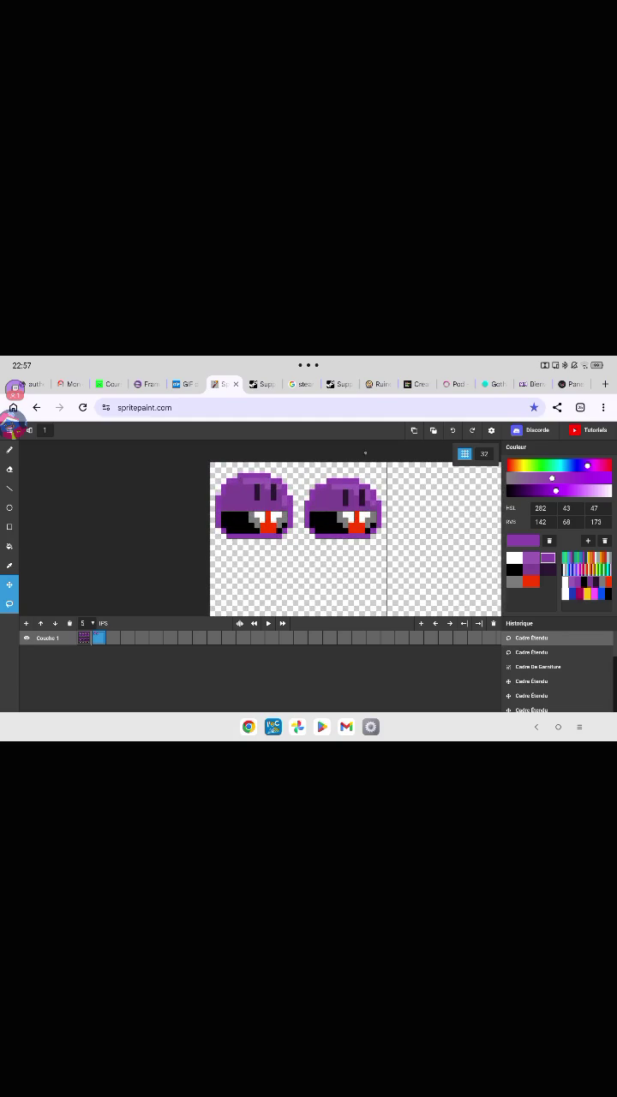
mouse_move(358, 464)
mouse_down()
mouse_move(413, 524)
mouse_move(351, 467)
mouse_move(435, 532)
mouse_move(479, 539)
mouse_up()
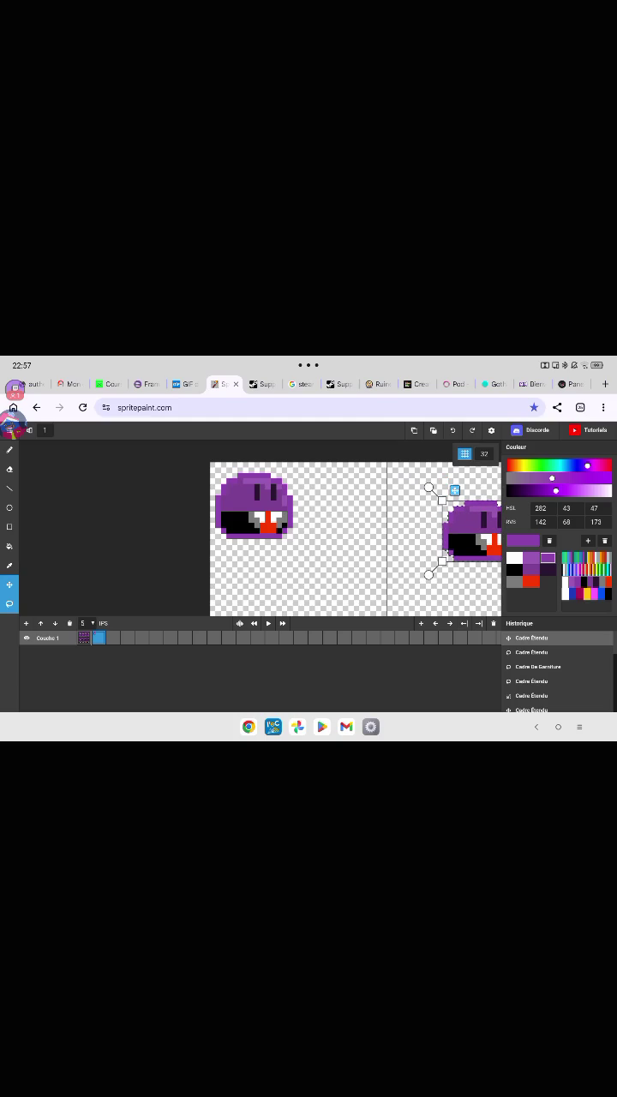
mouse_move(274, 552)
mouse_down()
mouse_move(292, 551)
mouse_move(276, 553)
mouse_up()
scroll(352, 531, down, 3)
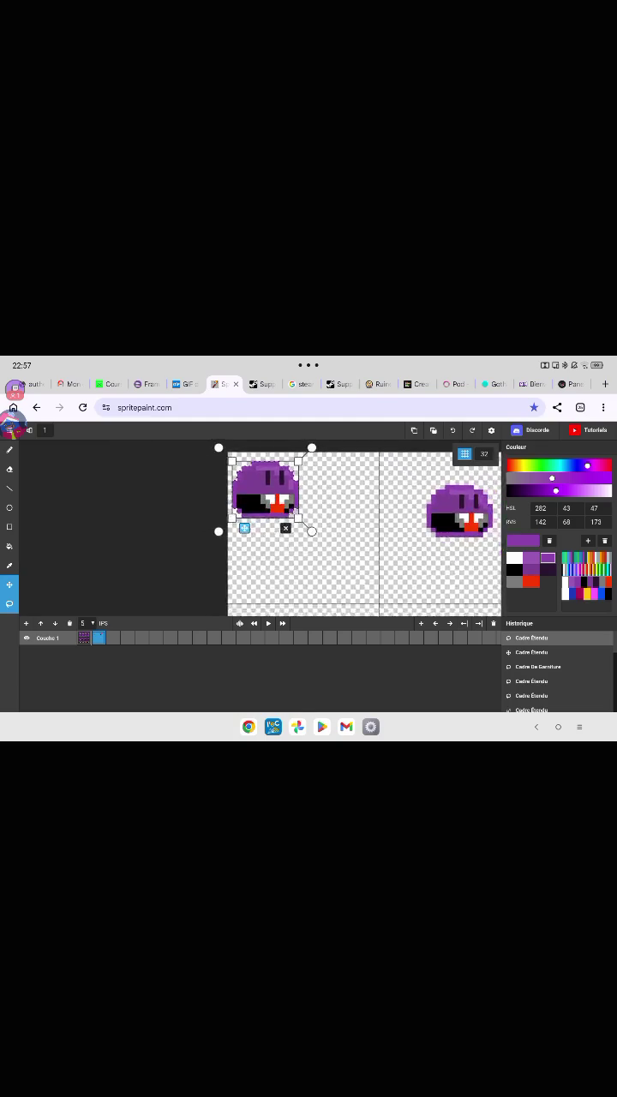
key(Return)
Enlarge the first blob to fill the top-left cell and nudge it slightly into place.
drag(328, 518, 377, 558)
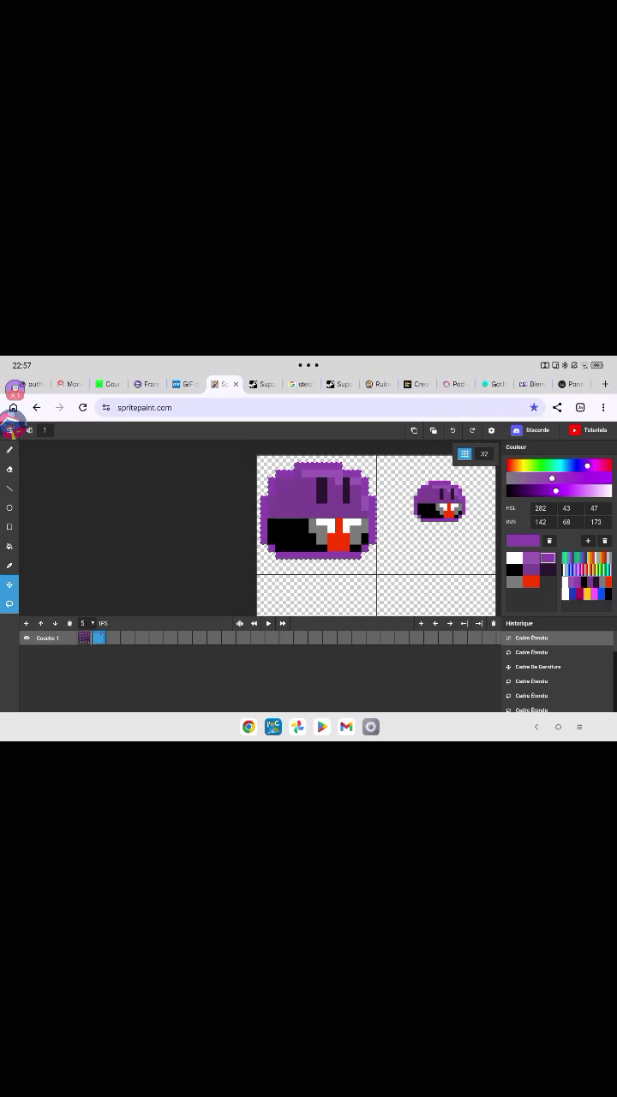
click(317, 510)
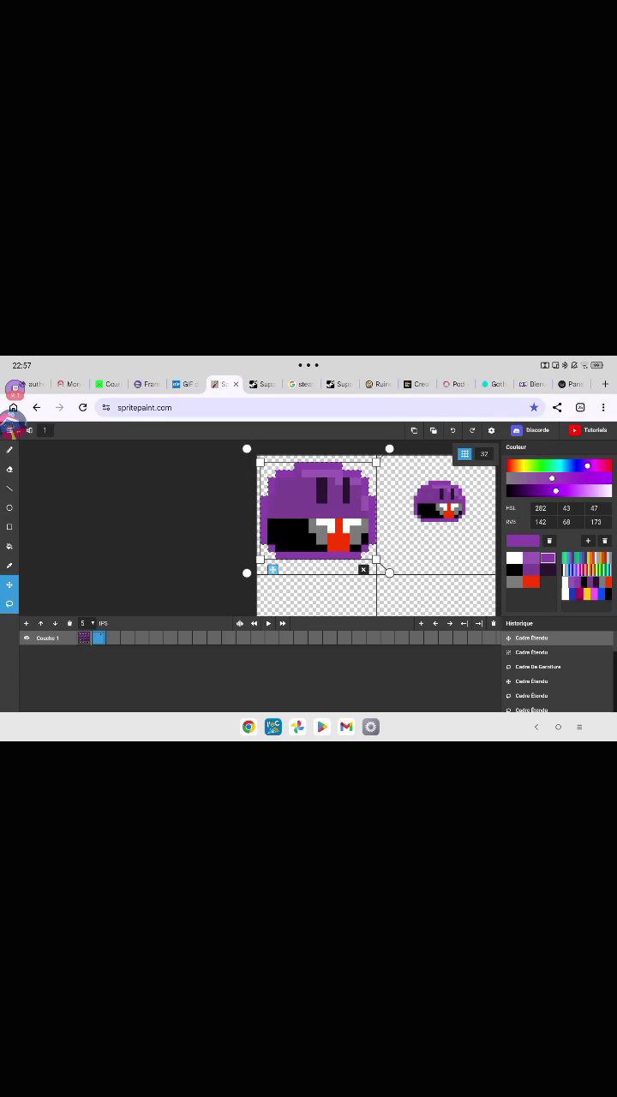
drag(318, 510, 315, 518)
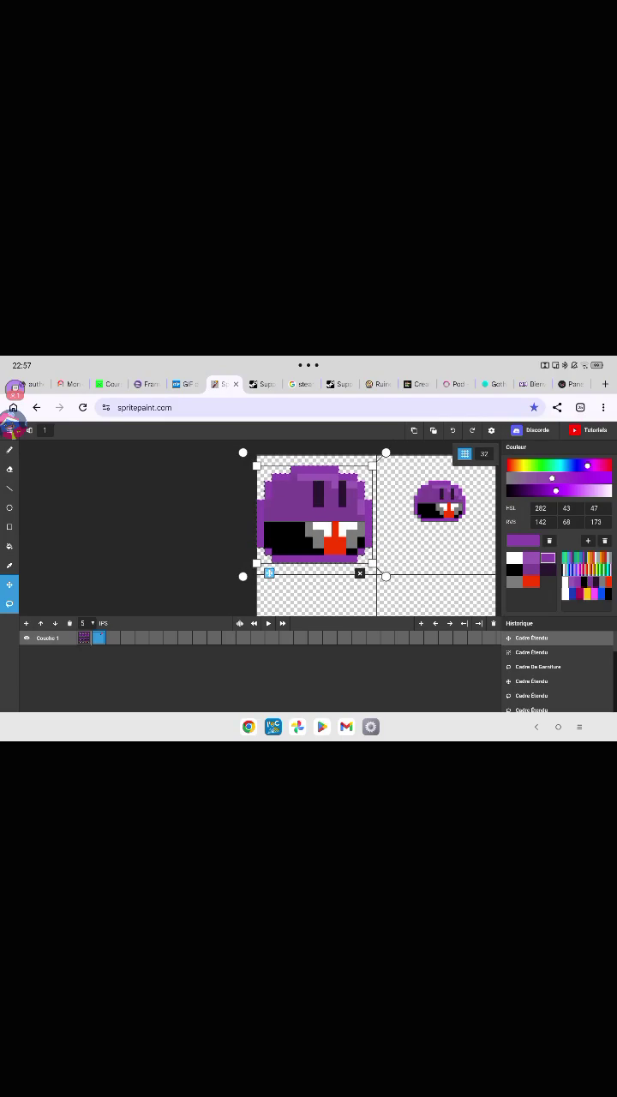
click(359, 577)
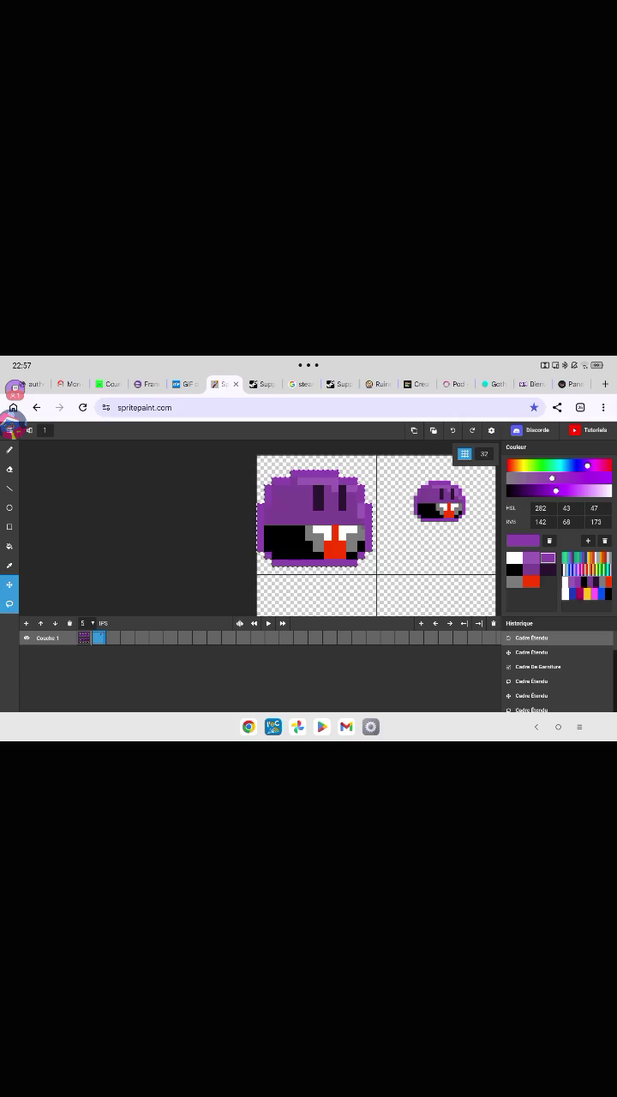
mouse_move(360, 572)
mouse_down()
mouse_move(346, 570)
mouse_move(363, 568)
mouse_up()
mouse_move(363, 567)
mouse_down()
mouse_move(367, 557)
mouse_move(368, 563)
mouse_up()
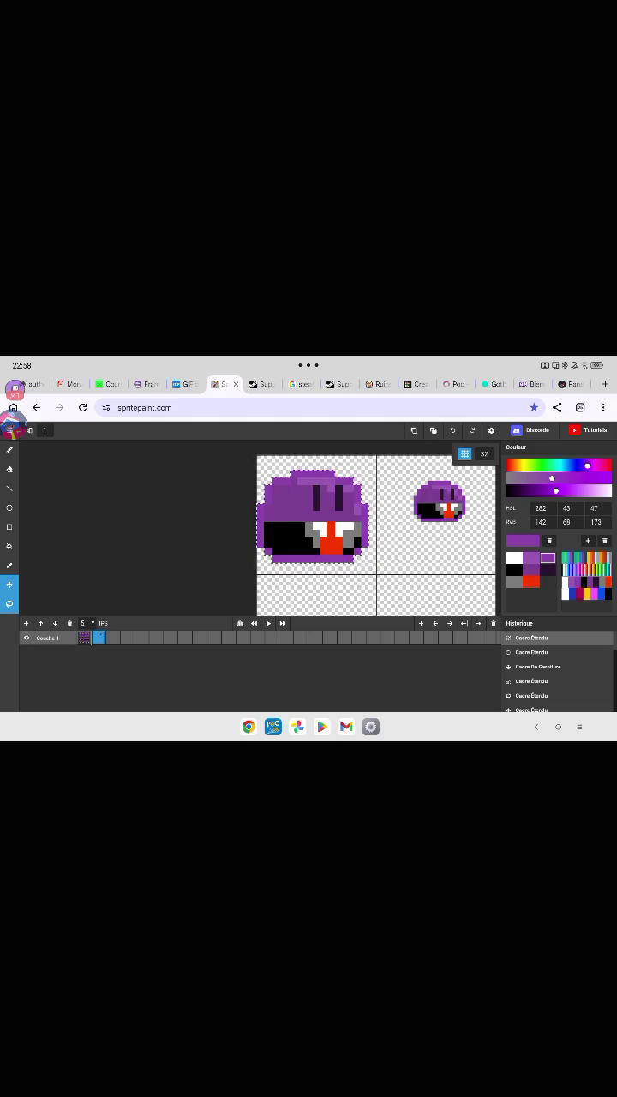
Select the large blob, enlarge it slightly and shift it down about 11 px.
click(312, 514)
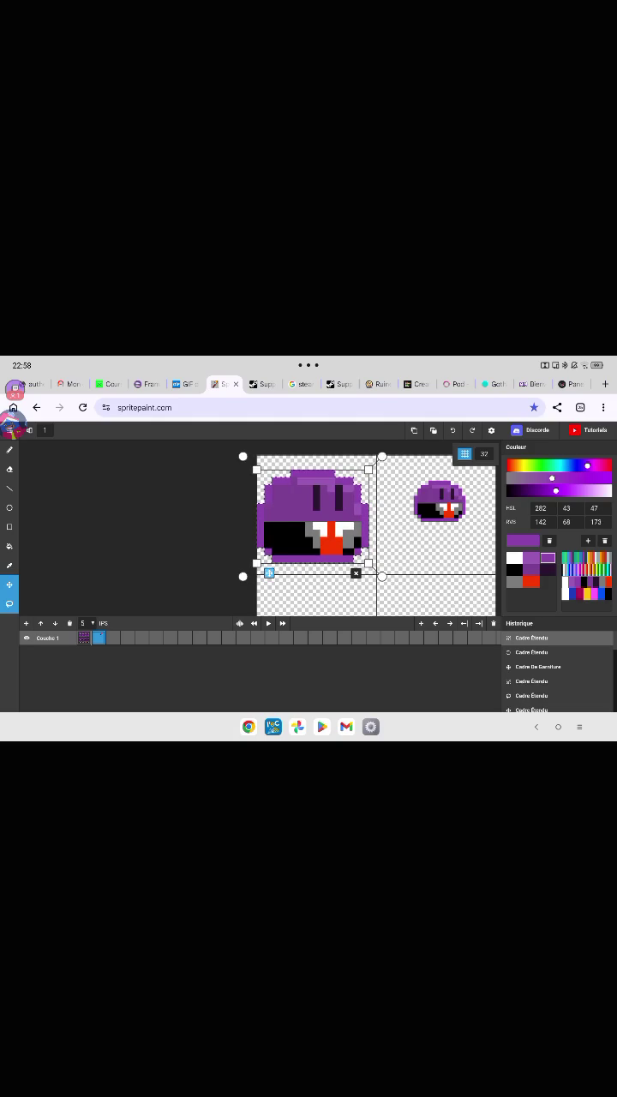
scroll(323, 489, up, 1)
scroll(323, 489, up, 1)
scroll(323, 489, up, 1)
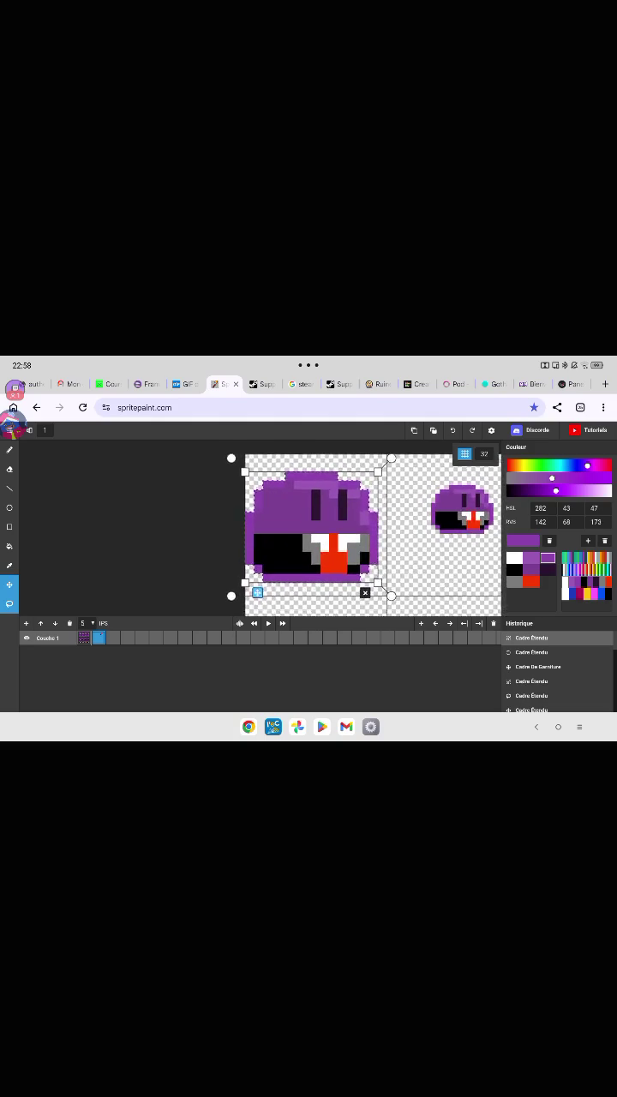
scroll(324, 489, up, 1)
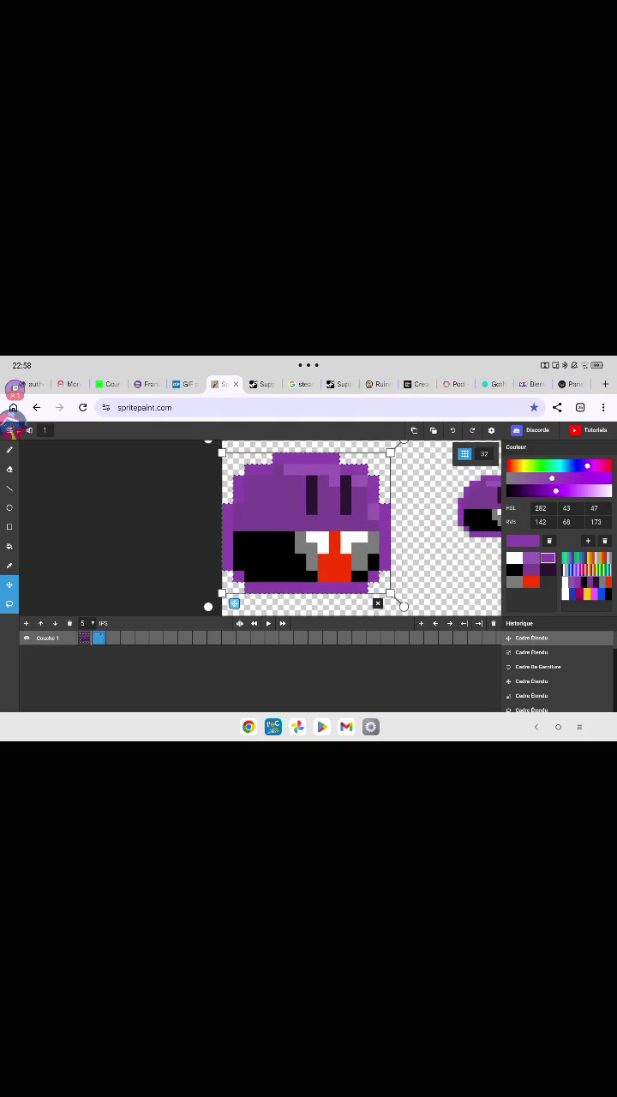
drag(387, 593, 396, 598)
scroll(343, 522, down, 1)
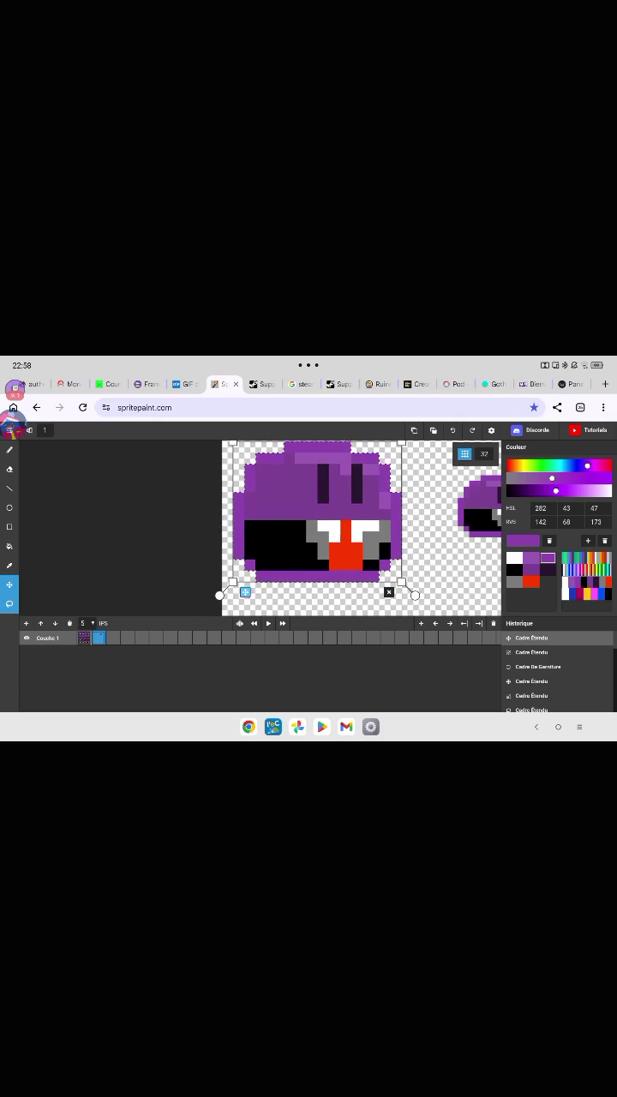
scroll(366, 528, down, 1)
scroll(366, 527, down, 1)
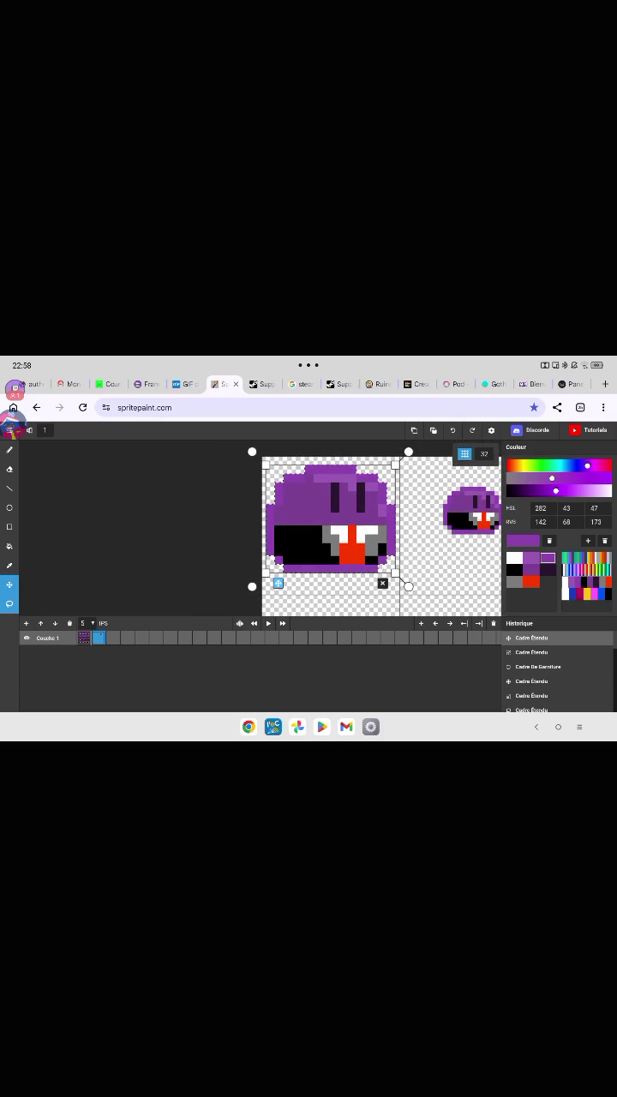
scroll(368, 527, up, 2)
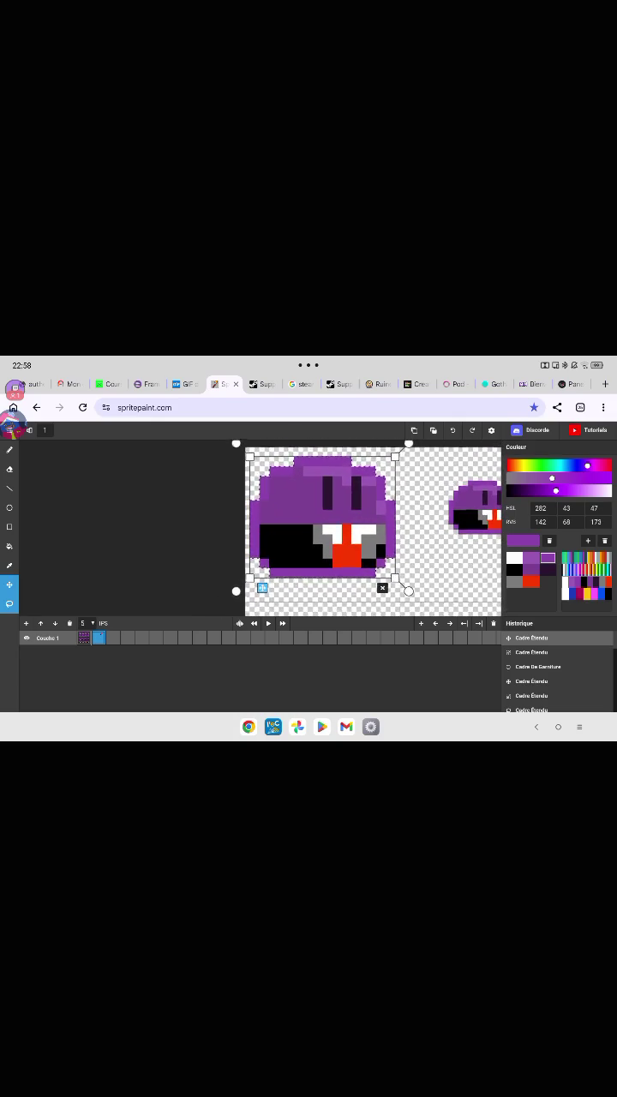
drag(317, 514, 317, 524)
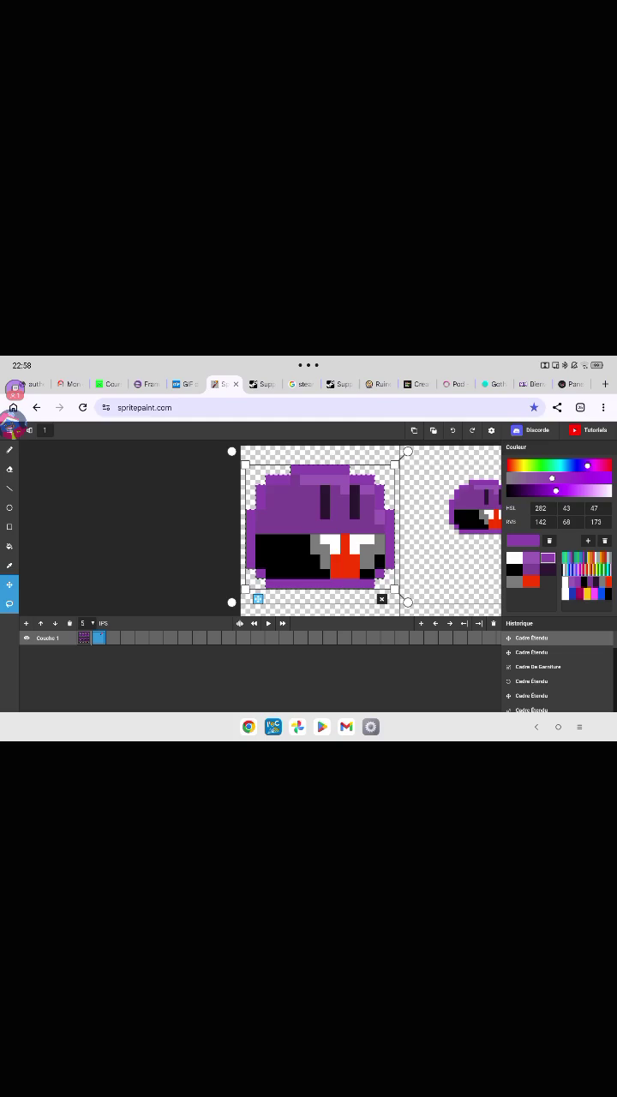
Restore the shrunken blob from History and move it down toward the canvas middle.
click(537, 667)
key(ctrl+y)
key(ctrl+y)
key(ctrl+y)
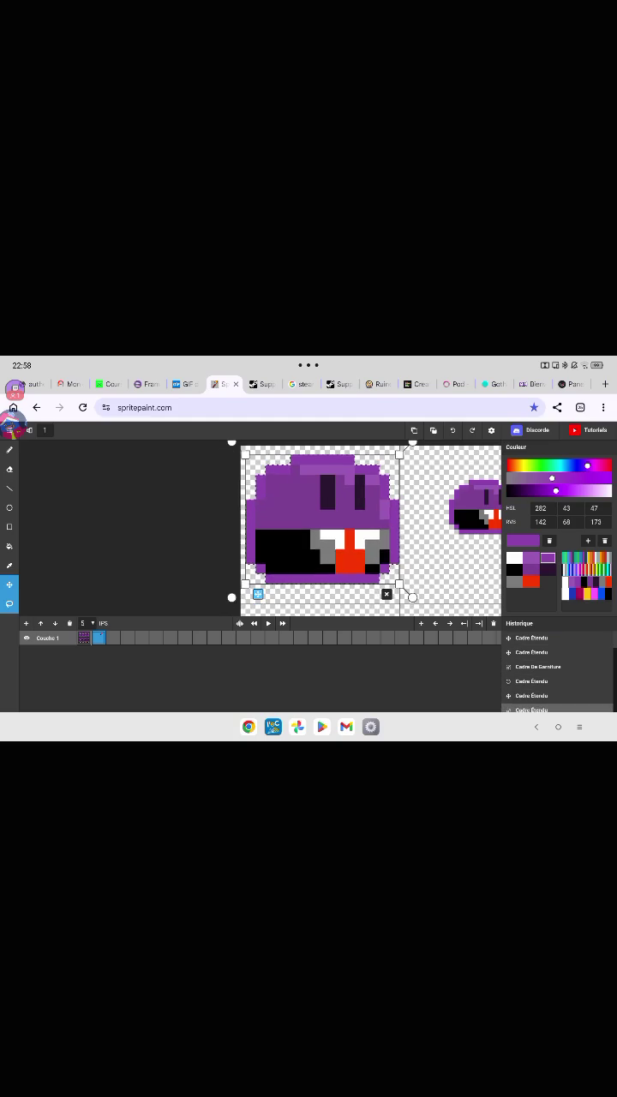
key(ctrl+y)
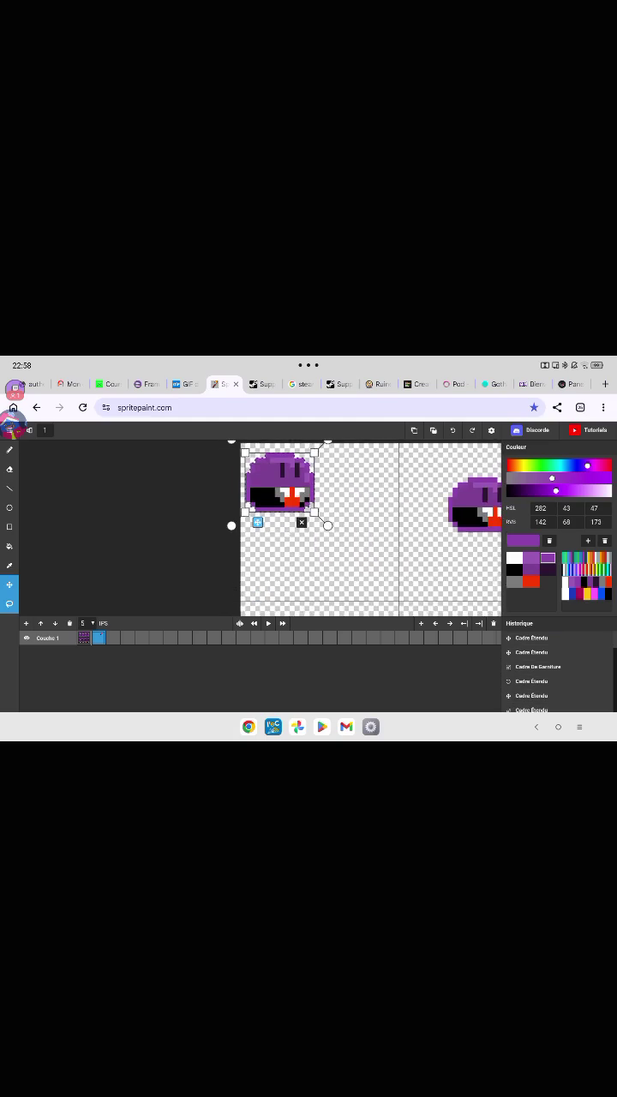
scroll(370, 527, down, 3)
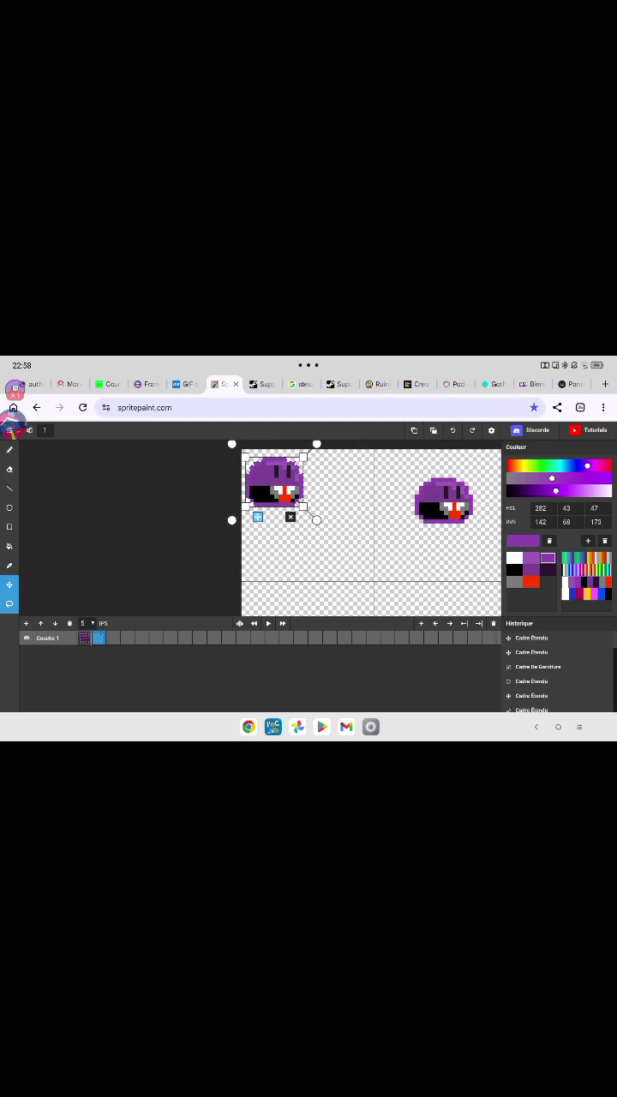
drag(274, 479, 401, 552)
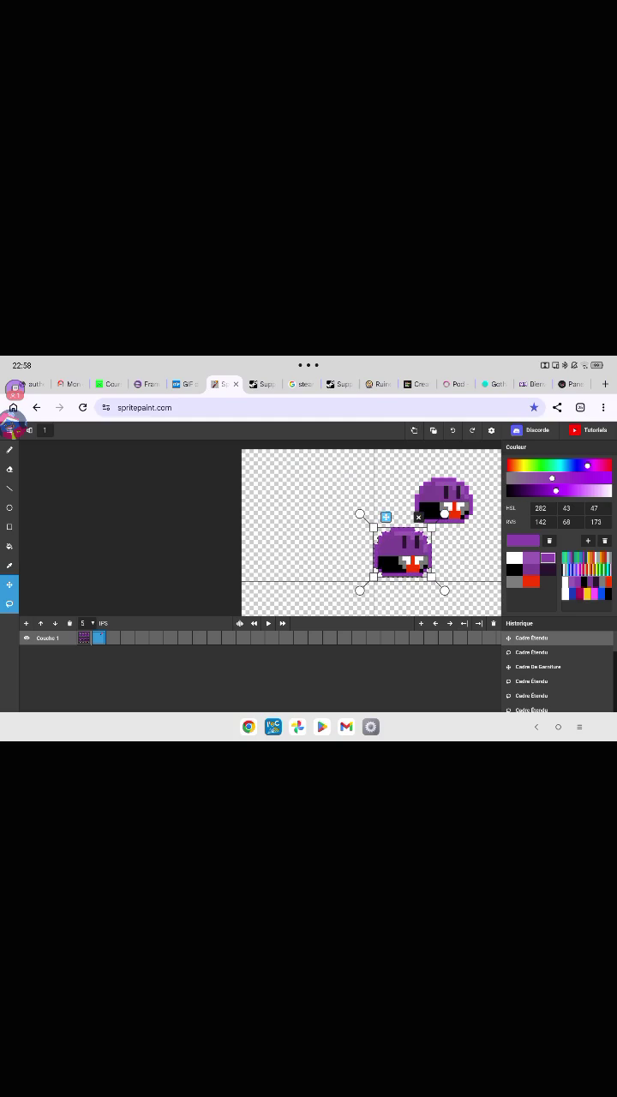
Duplicate the shrunken blob with the Move tool and place the copy at the top-left.
key(b)
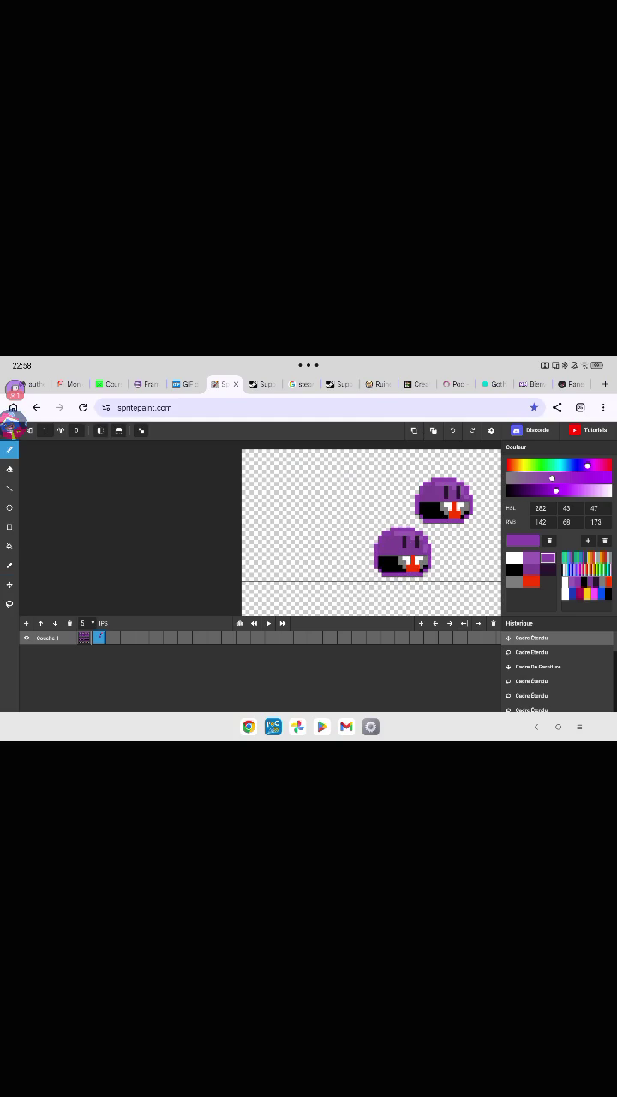
key(m)
drag(403, 553, 299, 496)
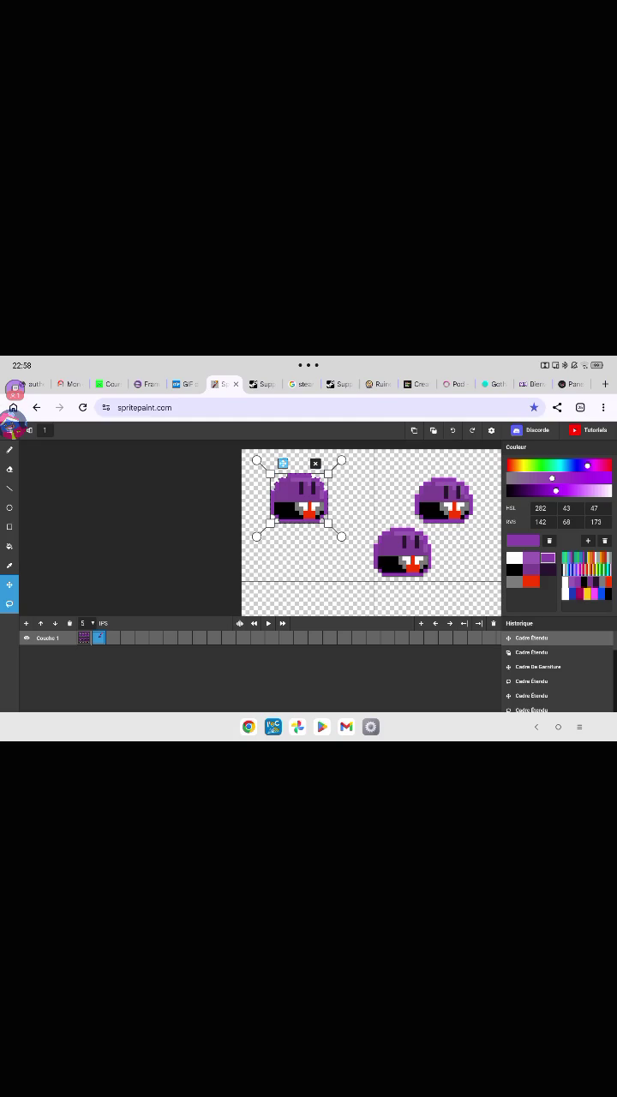
scroll(287, 491, up, 5)
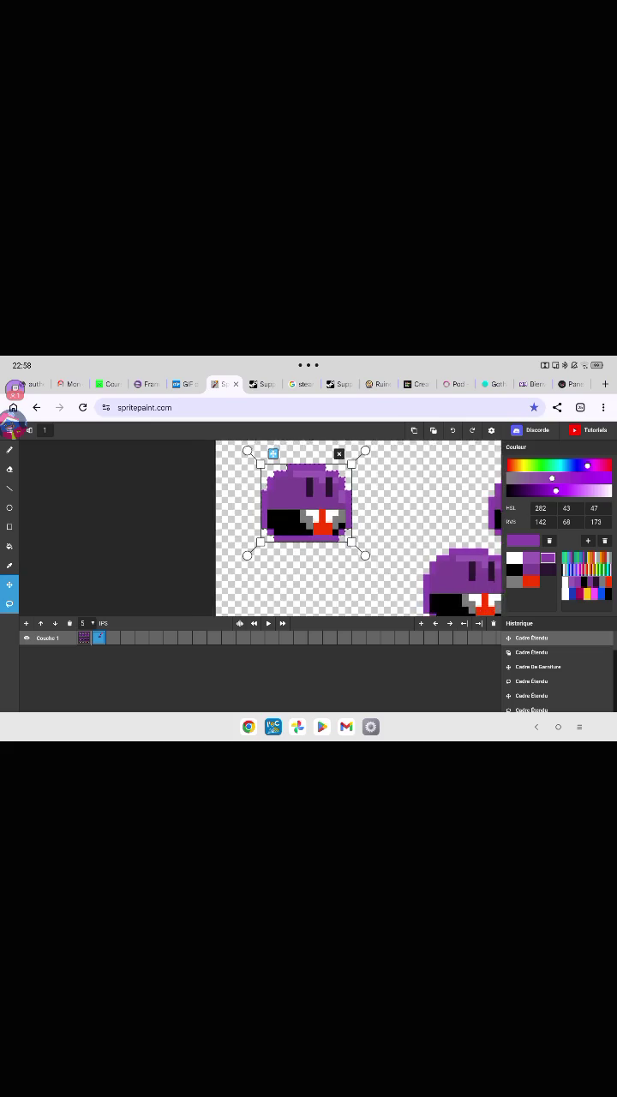
scroll(358, 527, down, 2)
scroll(368, 527, down, 3)
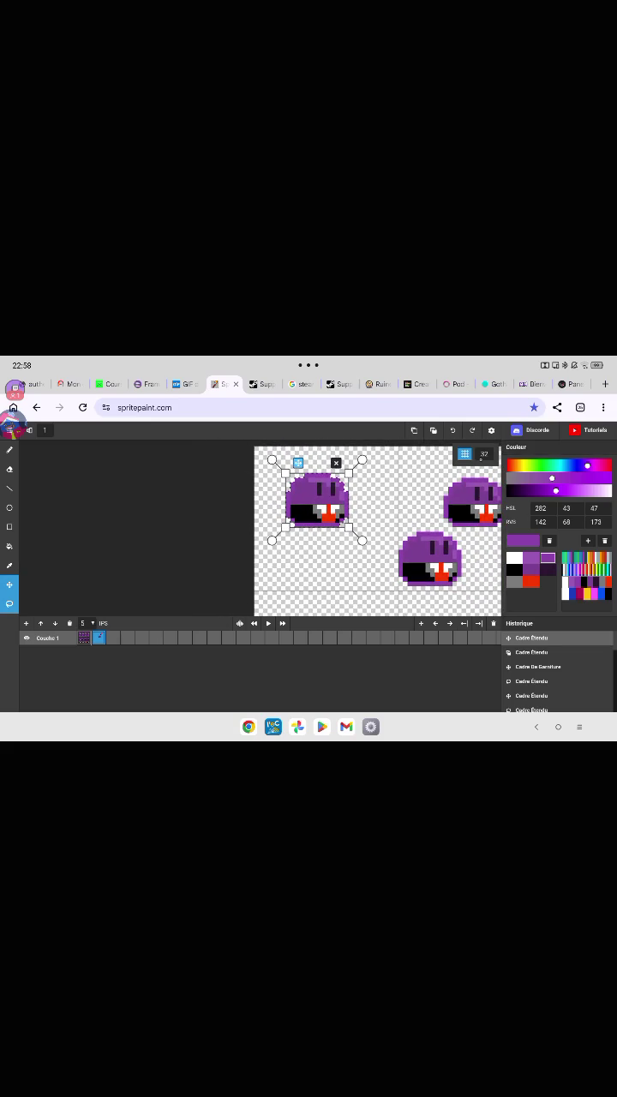
Change the grid size from 32 to 16.
double_click(484, 454)
text(1)
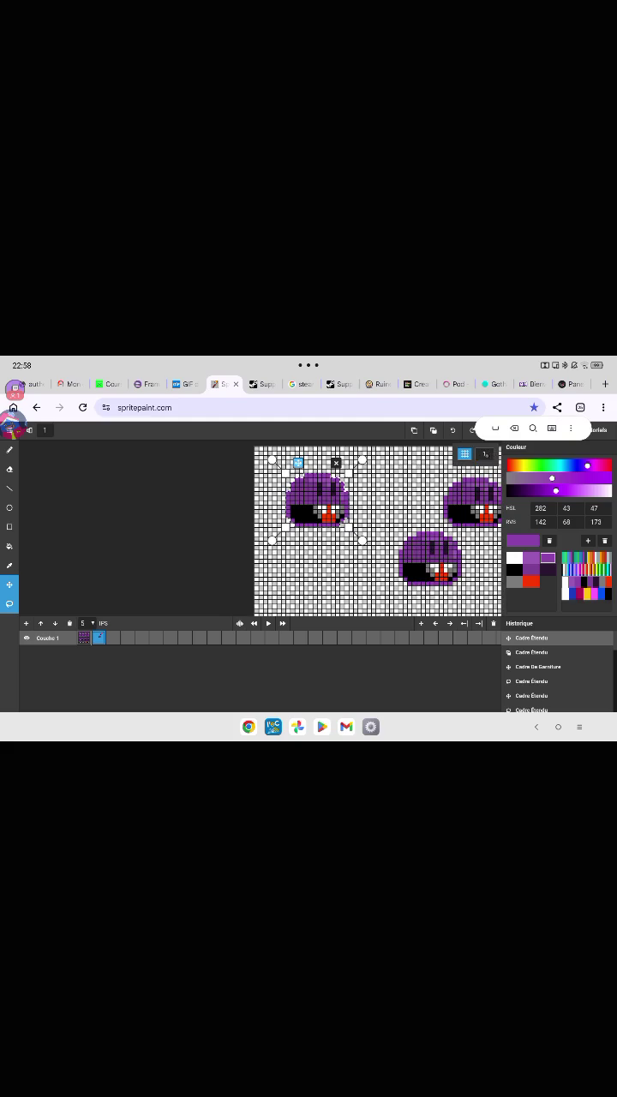
key(BackSpace)
text(16)
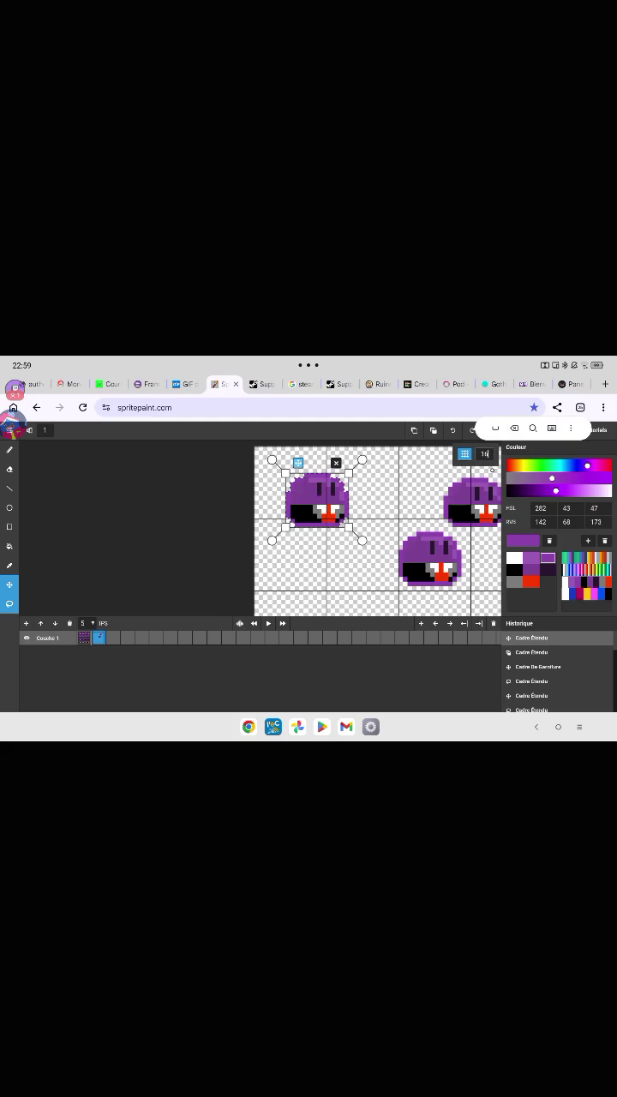
key(Return)
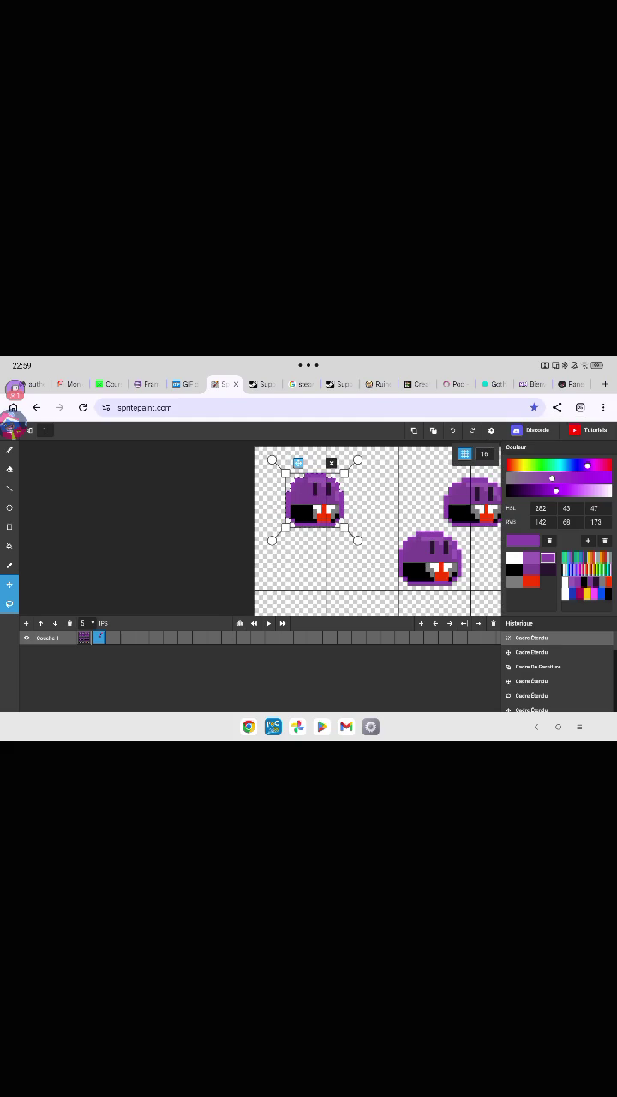
Undo the accidental narrowing and tuck the top-left blob into the canvas corner.
key(ctrl+z)
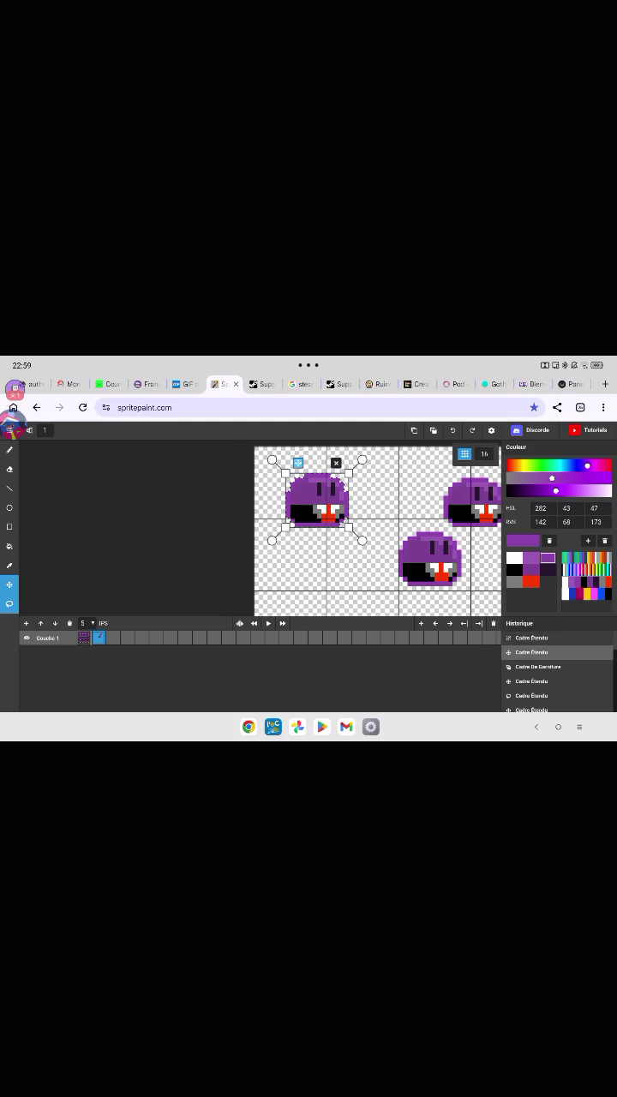
drag(317, 500, 289, 481)
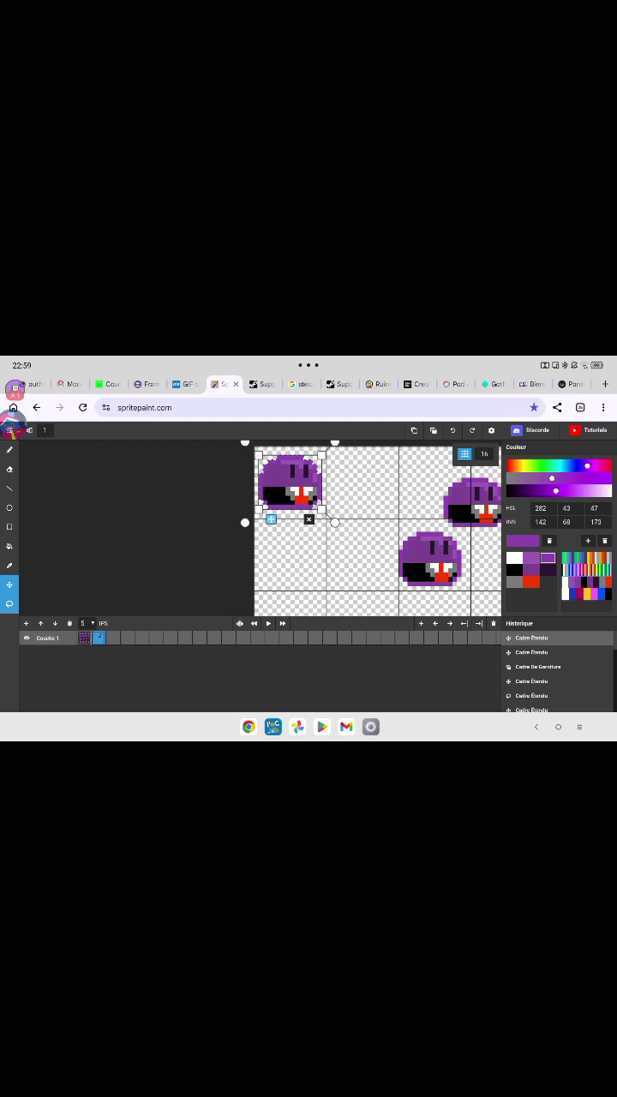
click(309, 519)
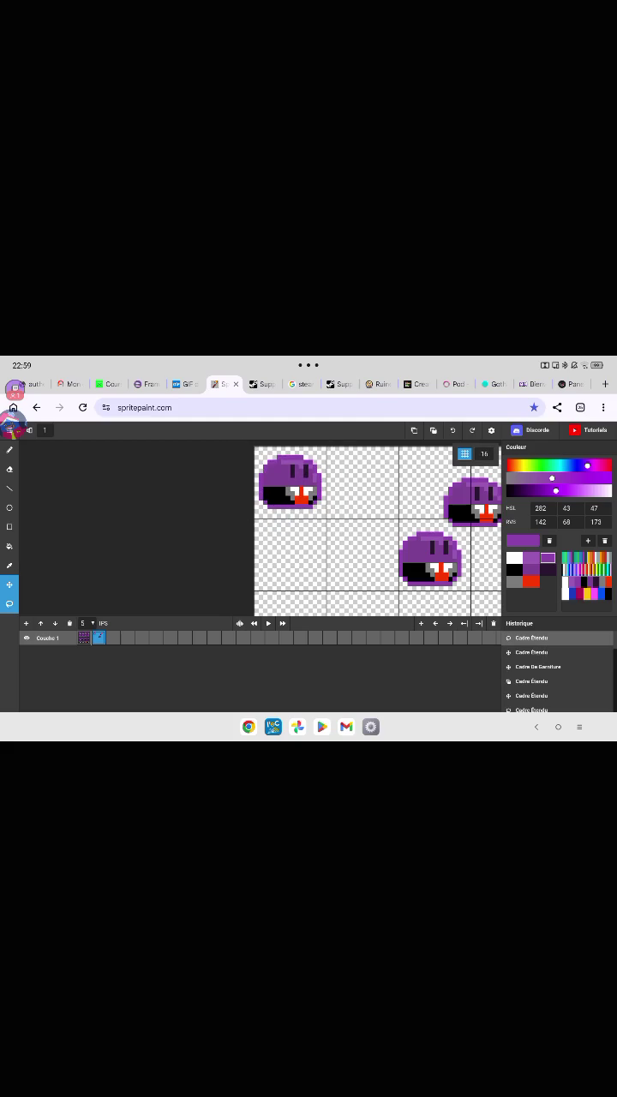
scroll(381, 528, down, 2)
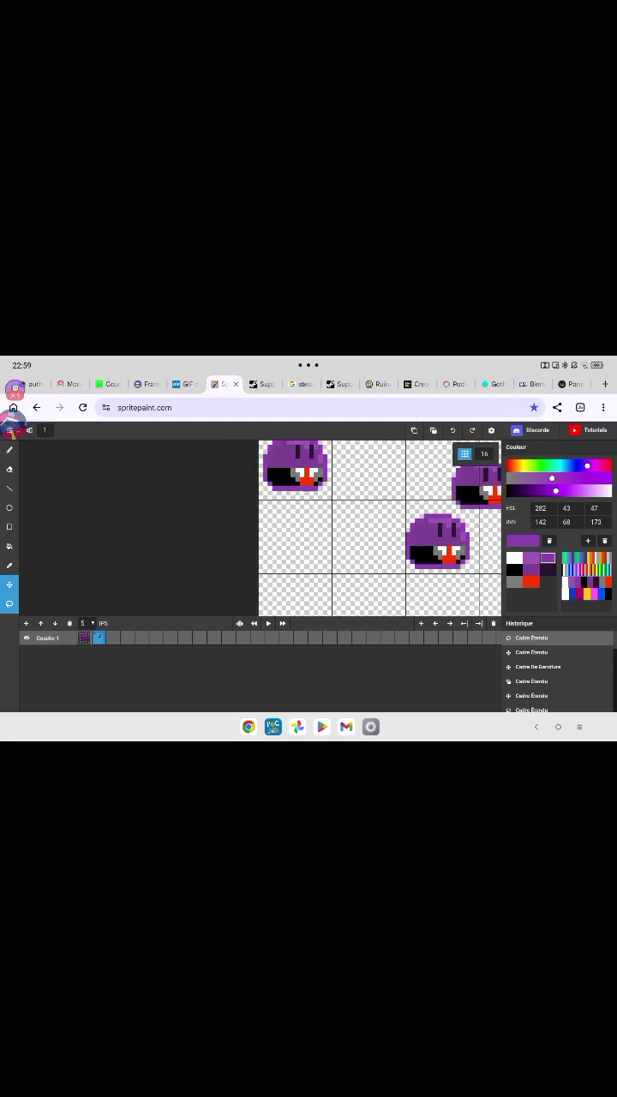
scroll(355, 528, up, 5)
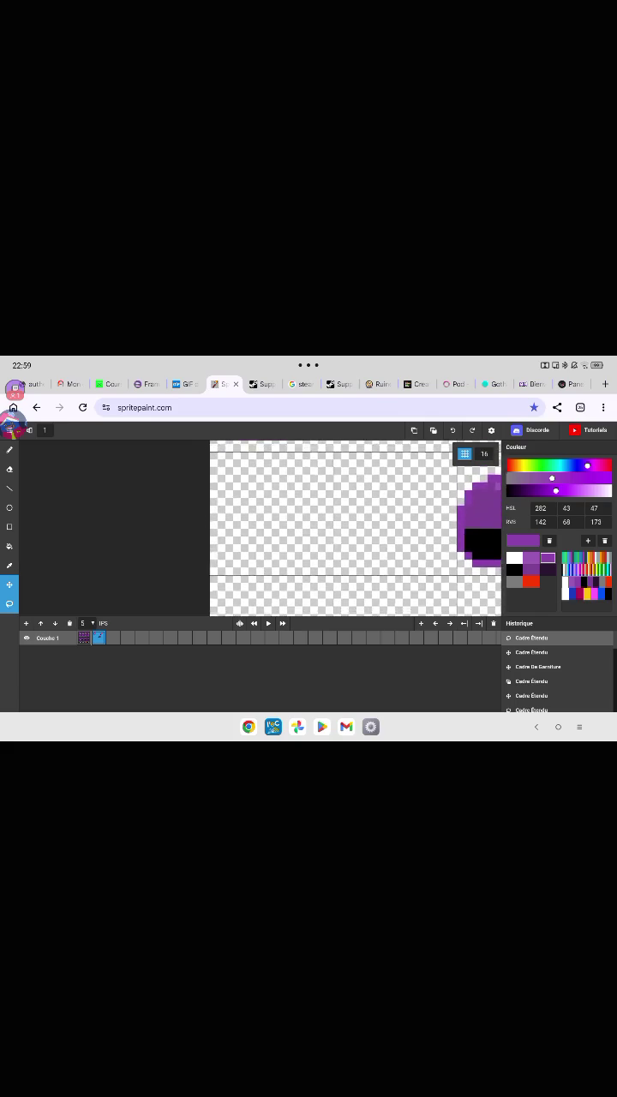
scroll(356, 527, up, 2)
click(10, 449)
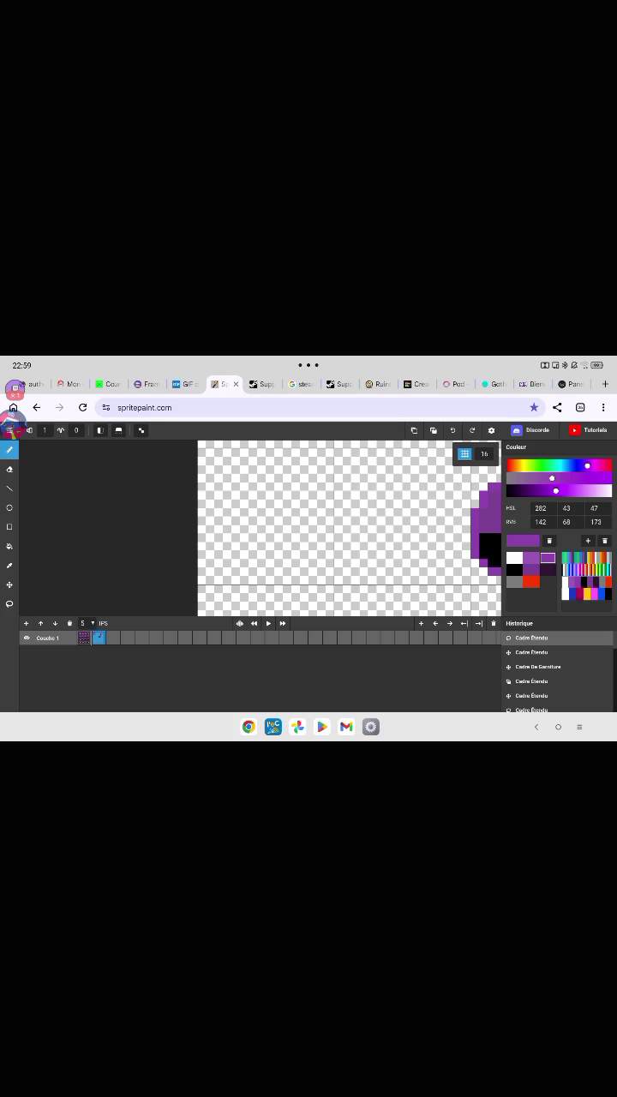
Place single purple corner pixels in the empty cells, including a small L-shaped corner.
click(10, 564)
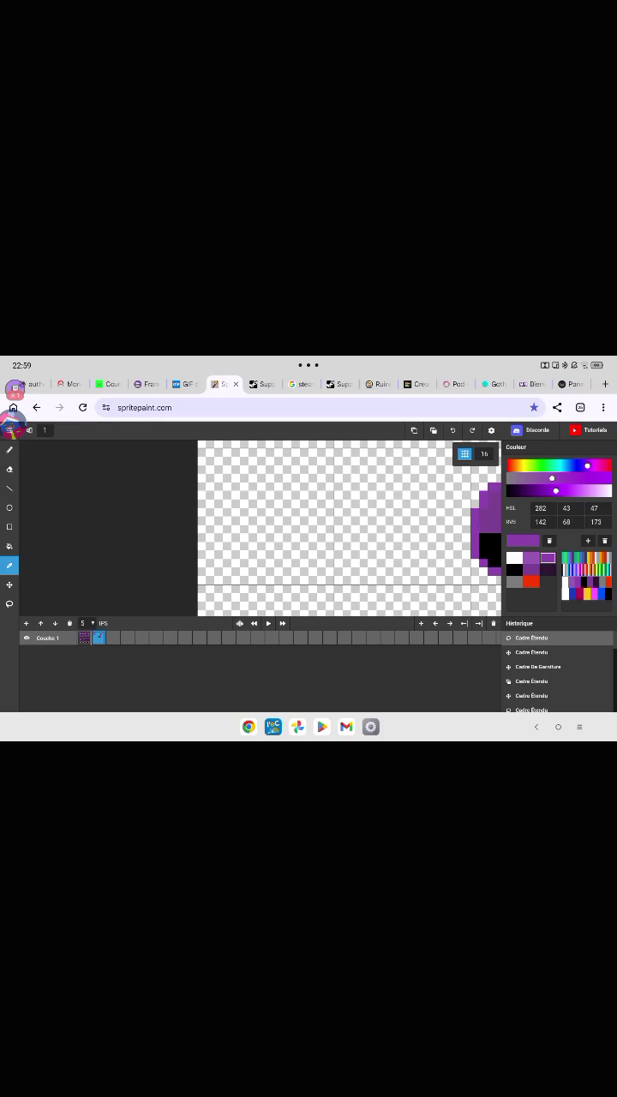
click(9, 449)
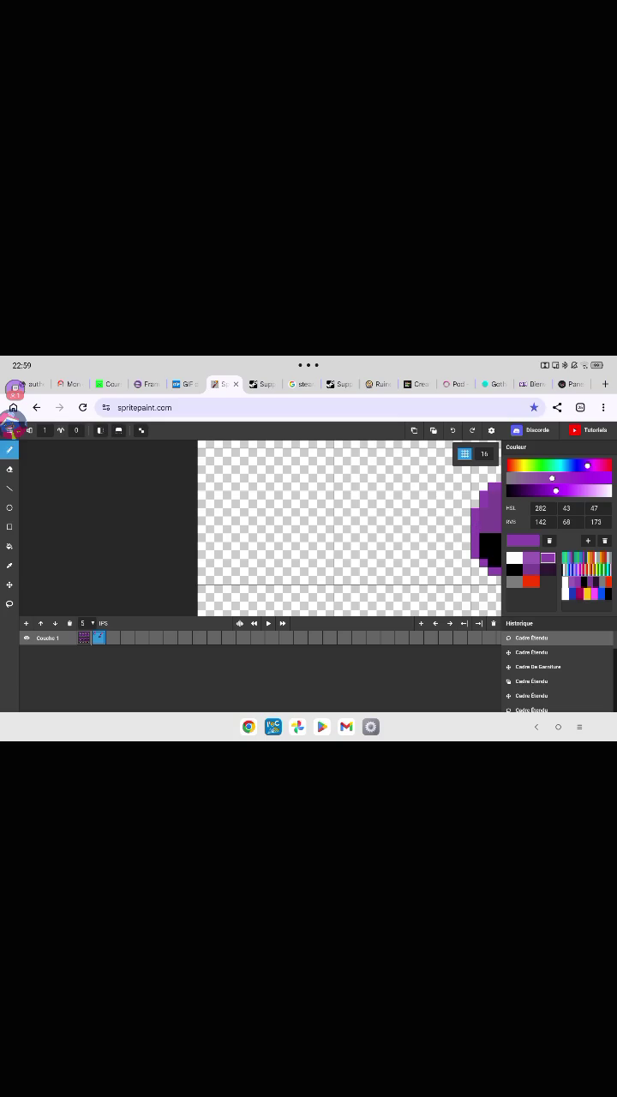
click(328, 545)
scroll(387, 574, down, 3)
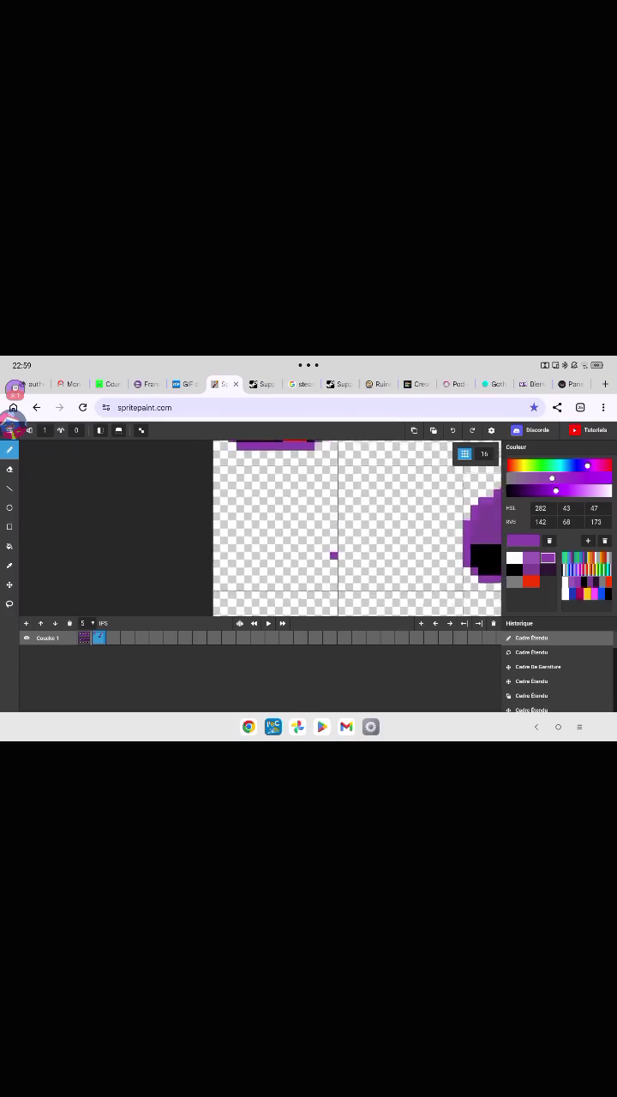
scroll(378, 528, up, 2)
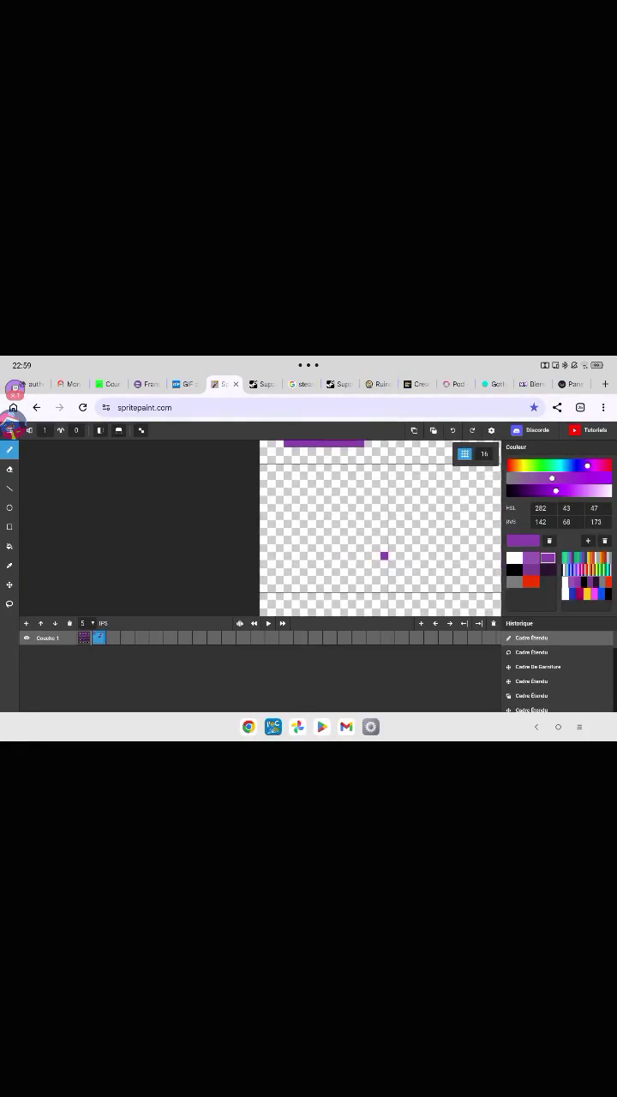
click(278, 515)
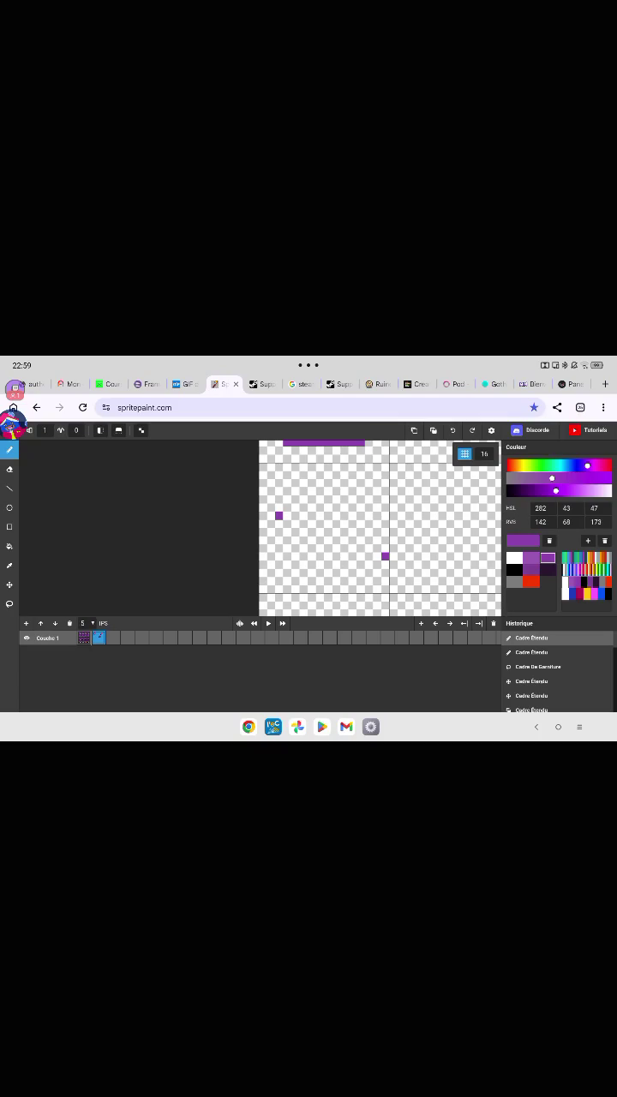
click(278, 556)
click(278, 549)
click(285, 556)
Undo the stray diagonal line, then add a pixel and a 2x2 purple corner block.
drag(289, 549, 385, 456)
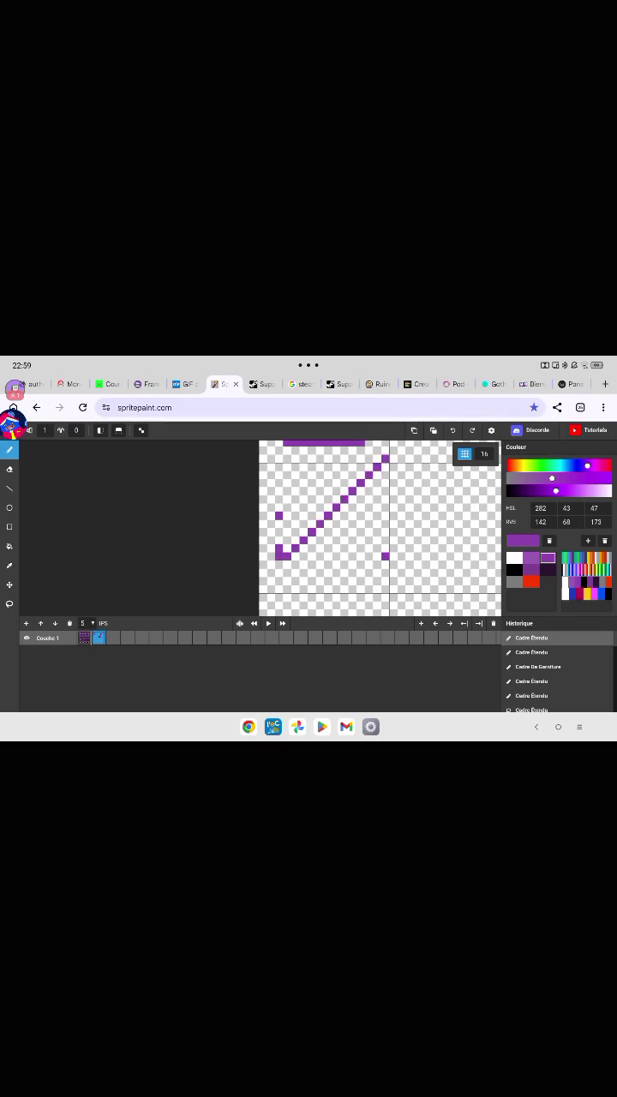
scroll(379, 527, down, 2)
click(531, 651)
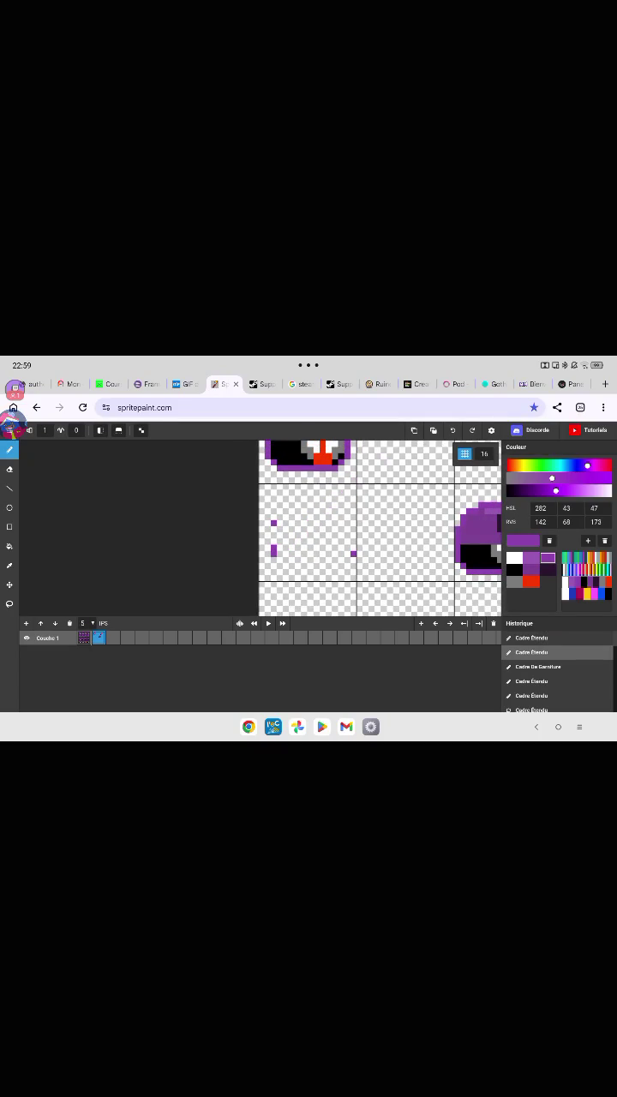
click(283, 550)
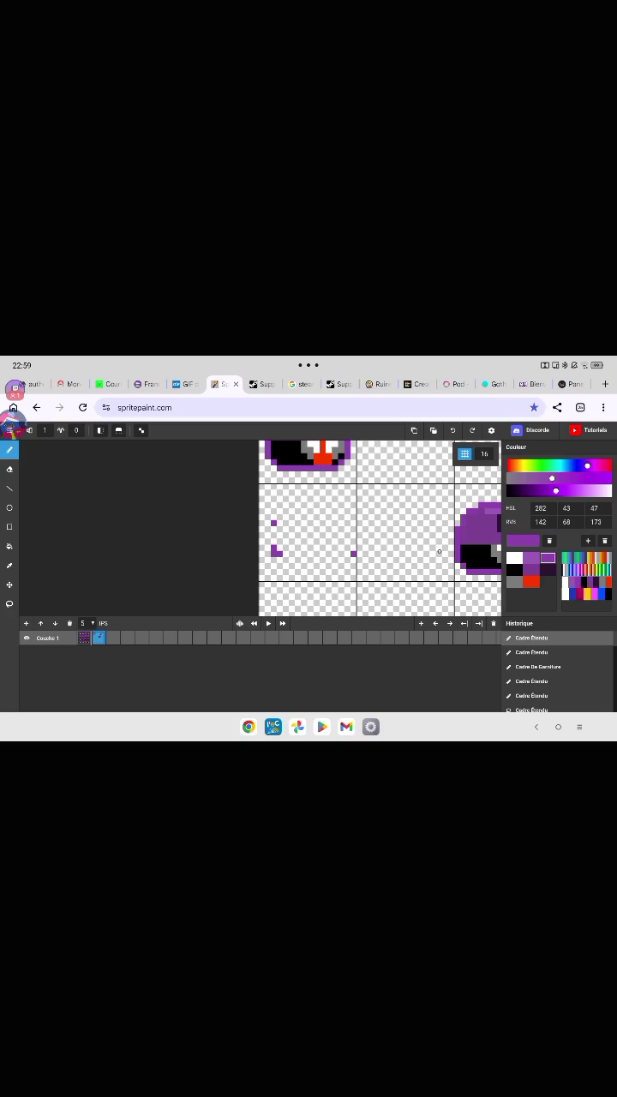
drag(439, 551, 432, 552)
Erase the block's top-left pixel and add a pixel to round the corner.
click(10, 468)
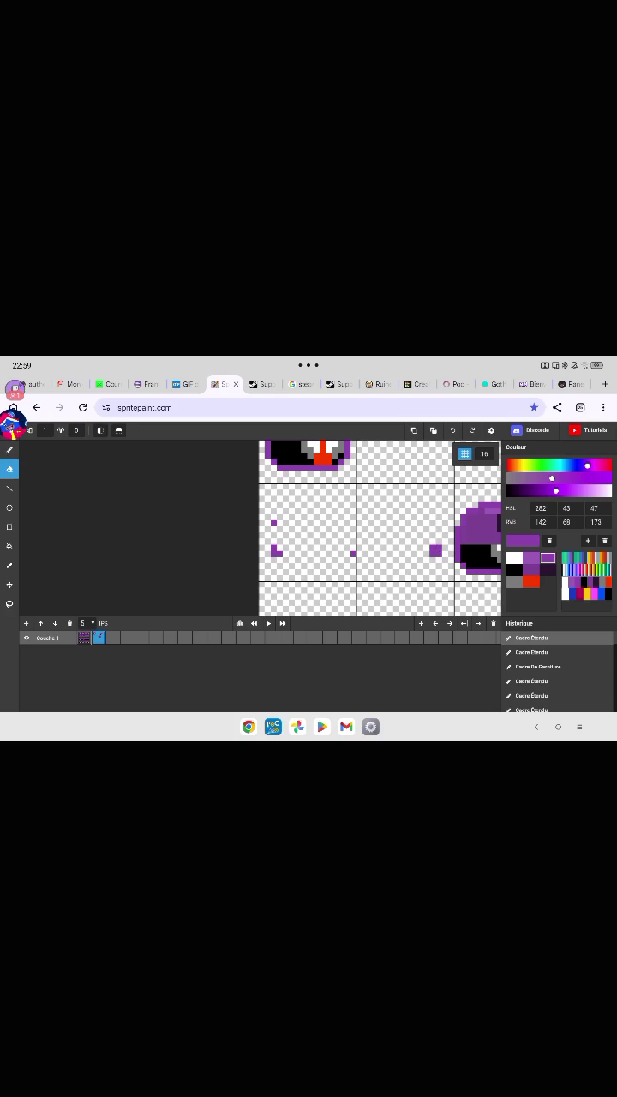
click(433, 546)
click(10, 449)
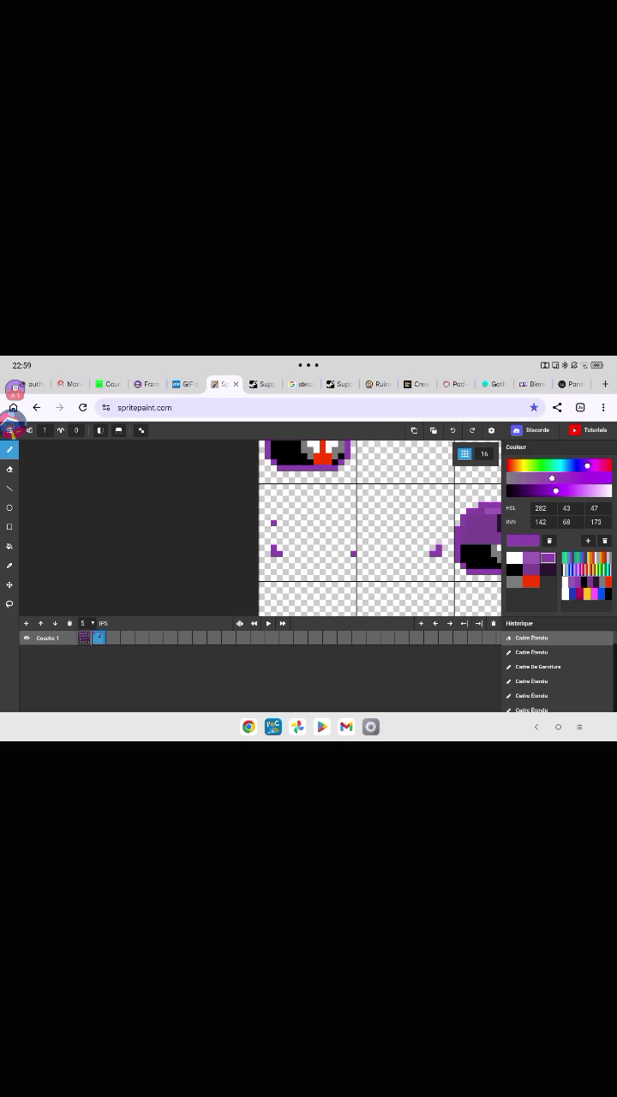
click(358, 552)
Place more purple corner marker pixels and undo a stray purple stroke.
scroll(381, 528, down, 1)
scroll(381, 527, up, 1)
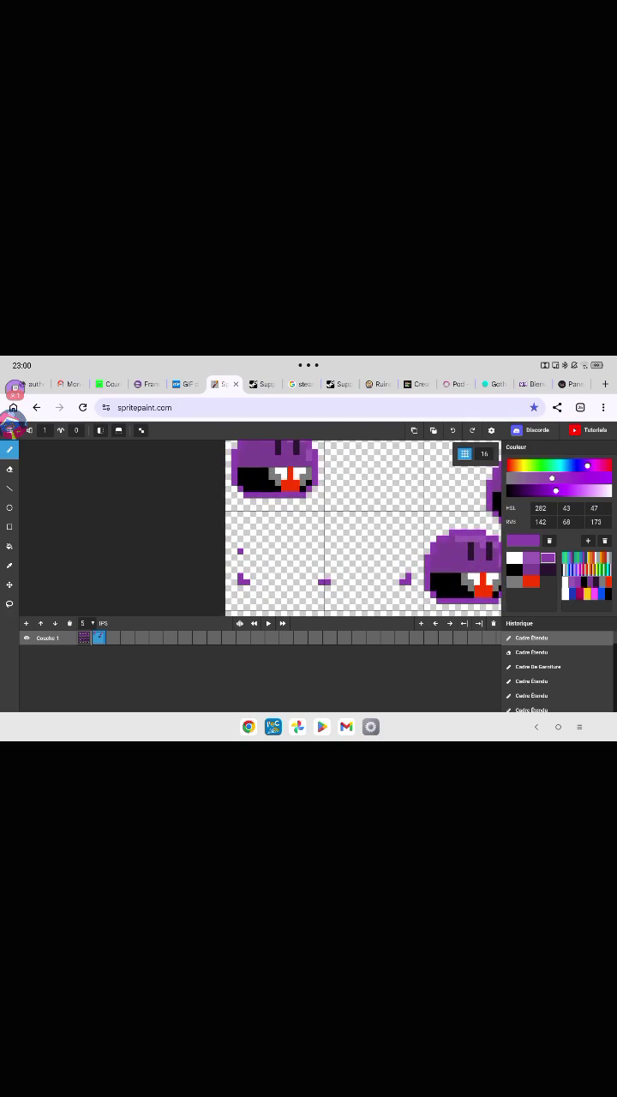
click(408, 510)
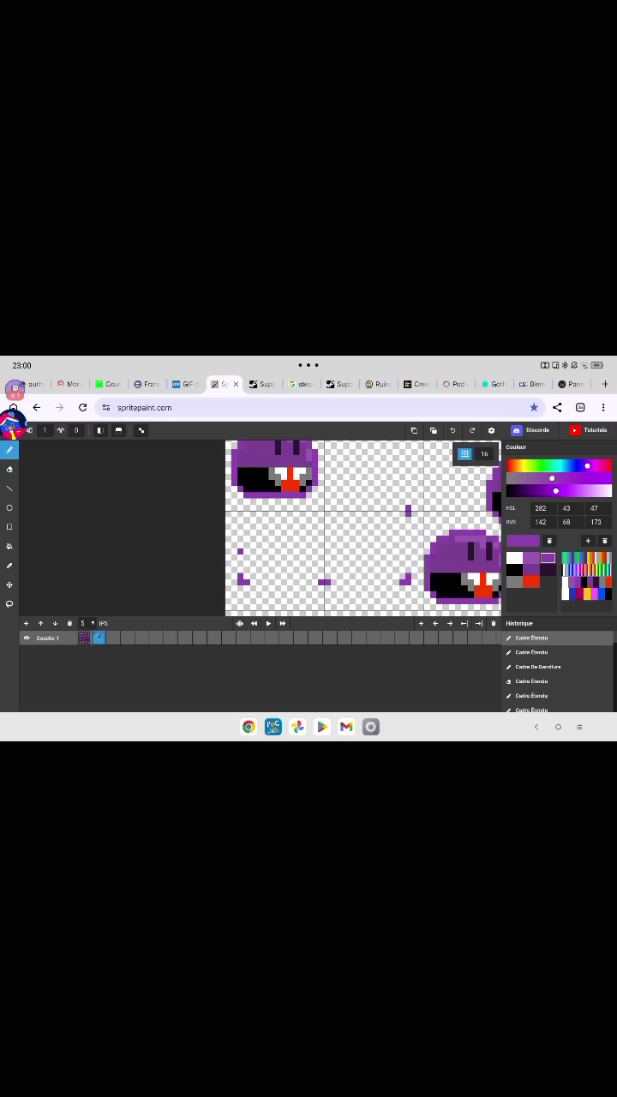
click(239, 510)
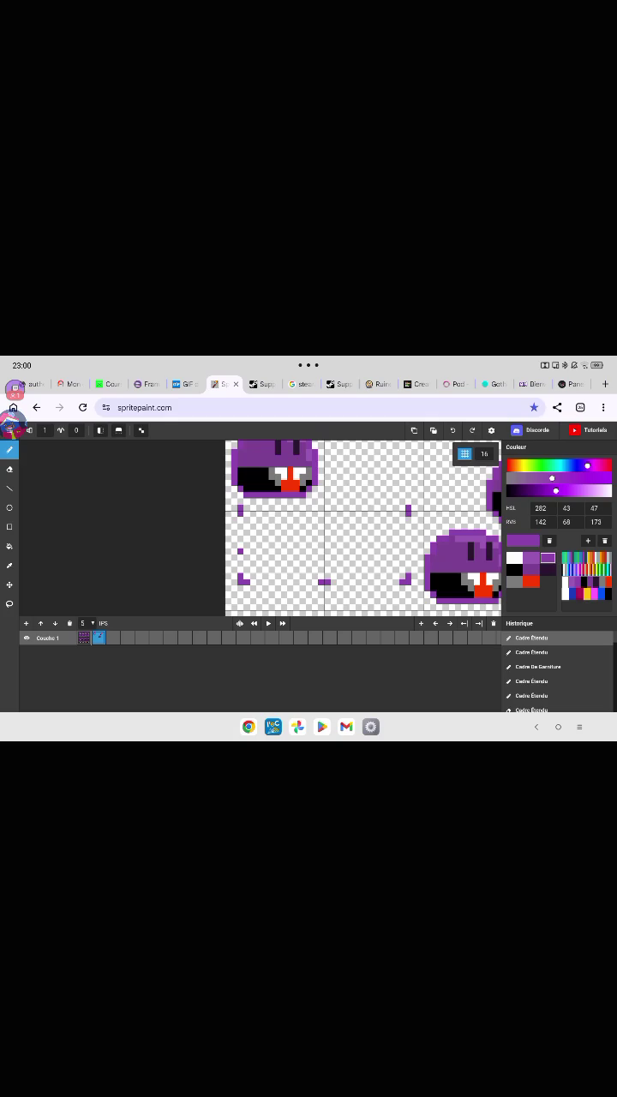
scroll(363, 527, down, 1)
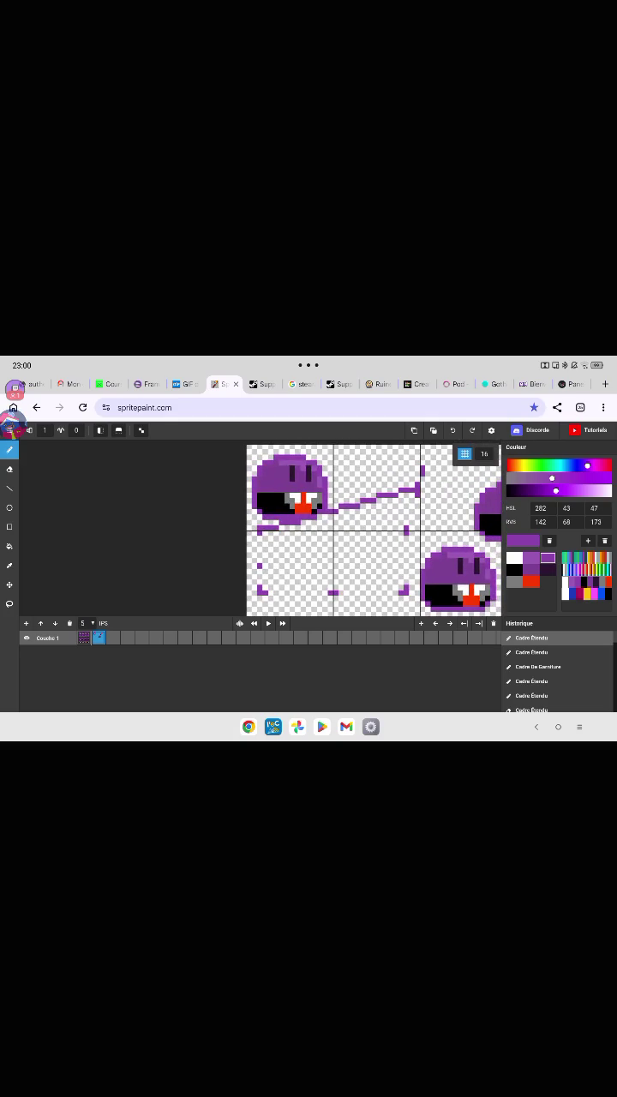
key(ctrl+z)
click(259, 530)
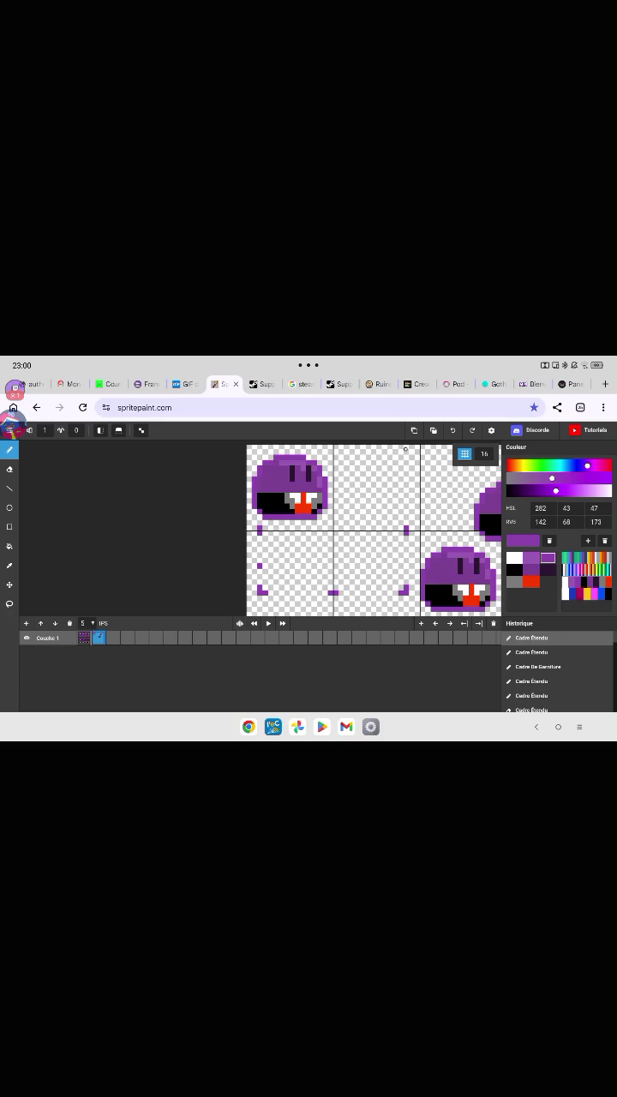
Draw the purple rounded top-right corner pixels and a pixel along the top edge.
click(406, 468)
click(400, 467)
click(333, 467)
drag(403, 470, 390, 485)
click(394, 482)
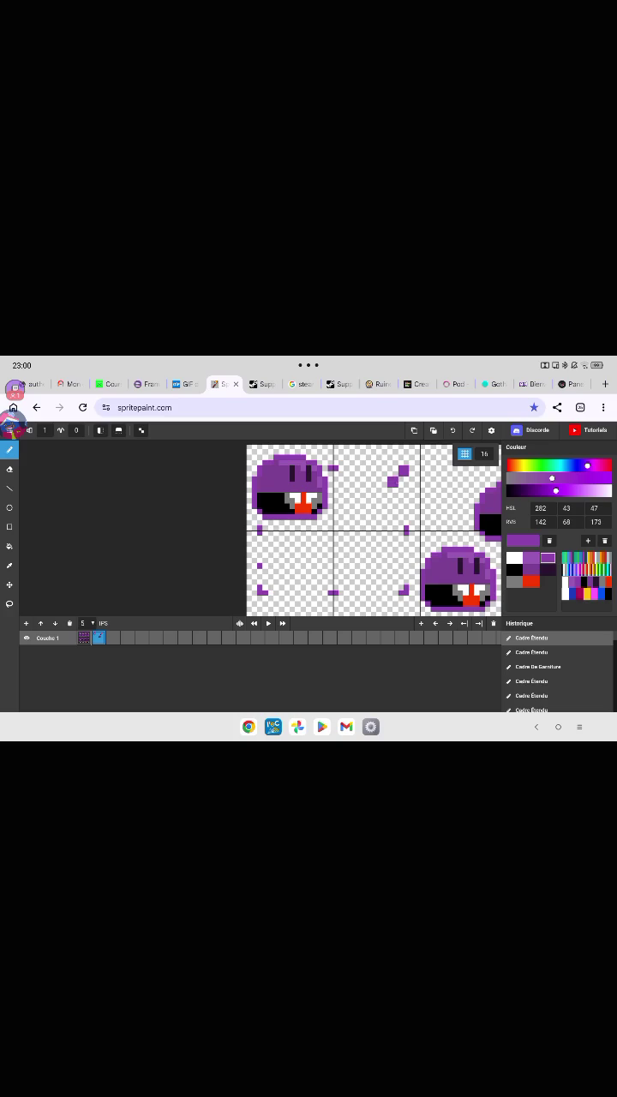
click(385, 494)
drag(384, 495, 381, 480)
click(379, 484)
drag(396, 489, 389, 496)
click(396, 495)
Erase the excess and stray pixels from the corner curve.
click(9, 468)
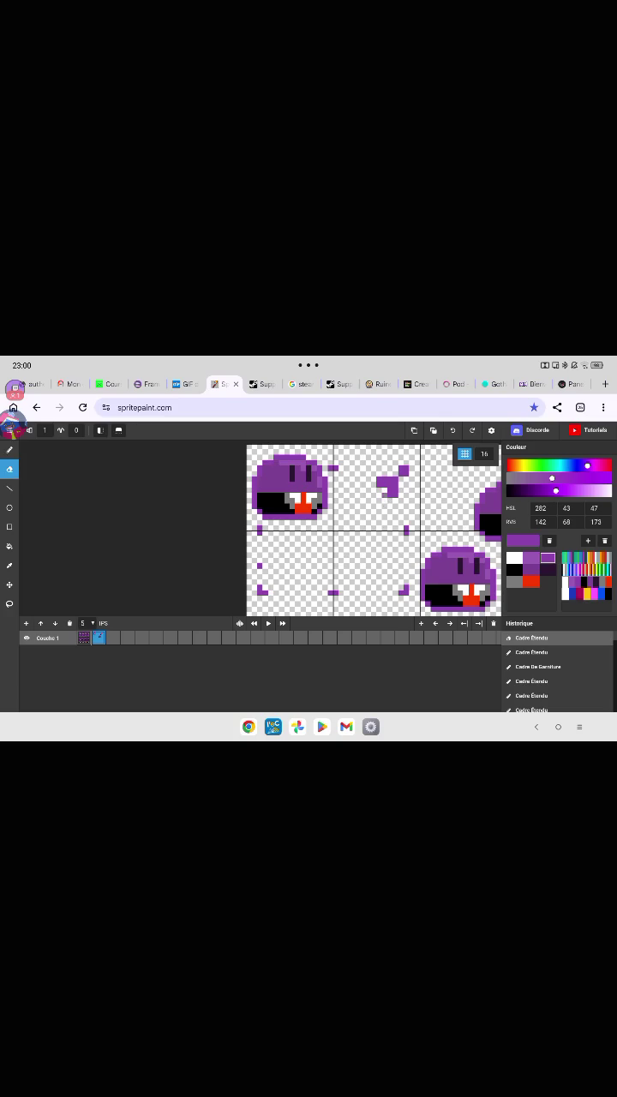
click(386, 496)
click(390, 483)
click(396, 480)
click(395, 484)
Extend purple pixels down from the corner and add one in the lower middle cell.
click(10, 448)
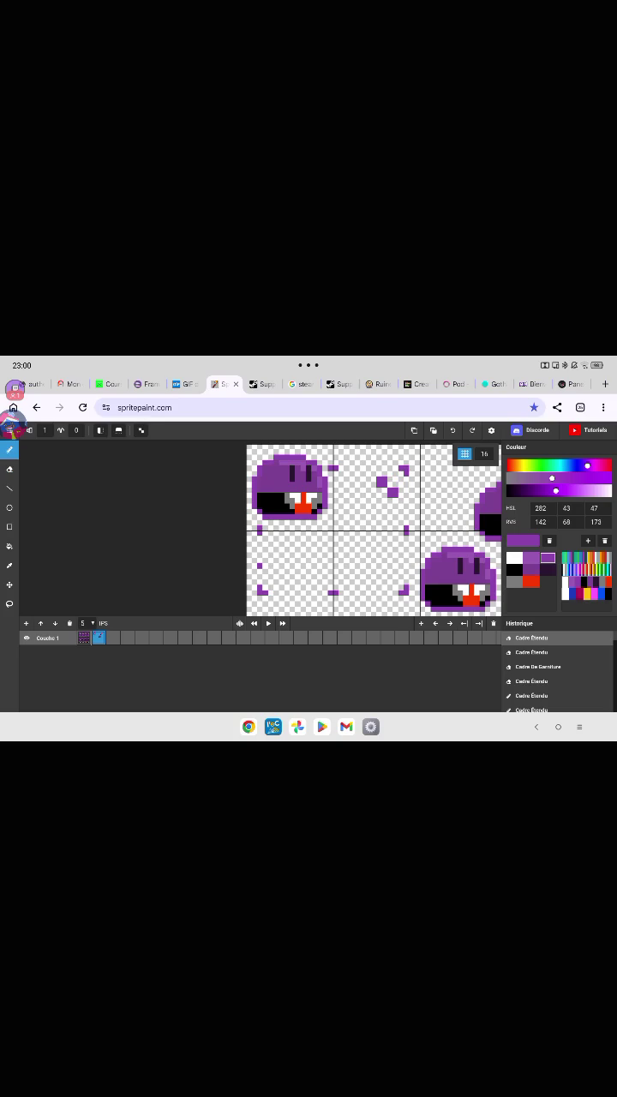
drag(392, 498, 393, 504)
click(396, 500)
click(395, 580)
Draw the purple right side, rounded lower-left corner and long bottom edge.
mouse_move(401, 513)
mouse_down()
mouse_move(401, 557)
mouse_move(405, 535)
mouse_up()
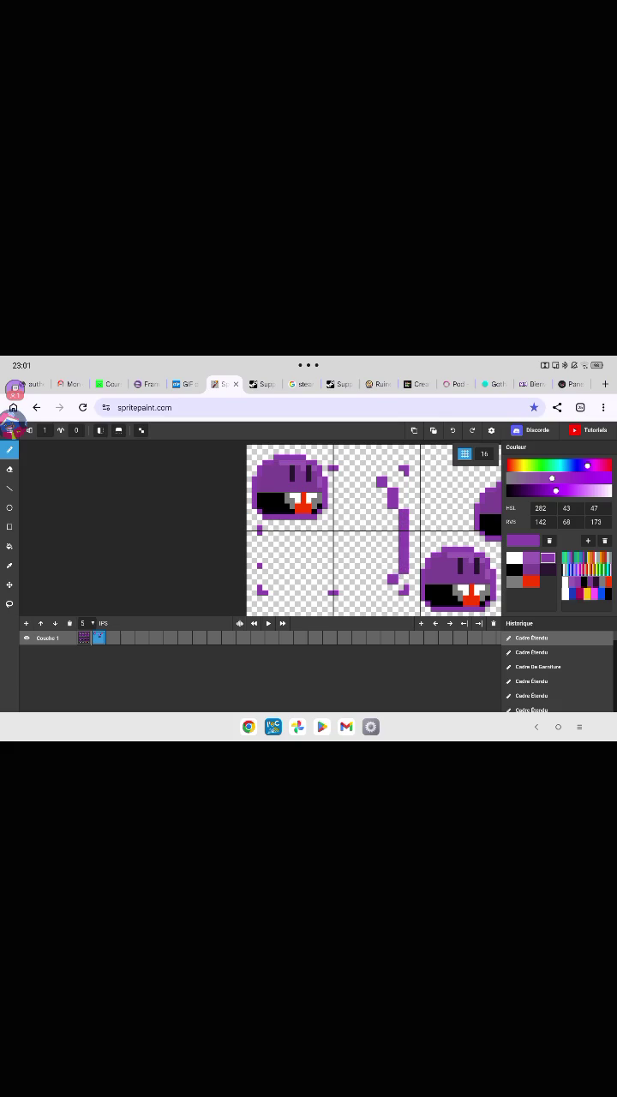
click(384, 588)
click(273, 580)
mouse_move(268, 584)
mouse_down()
mouse_move(278, 574)
mouse_move(262, 561)
mouse_move(265, 526)
mouse_move(260, 564)
mouse_move(288, 592)
mouse_move(302, 592)
mouse_up()
click(287, 592)
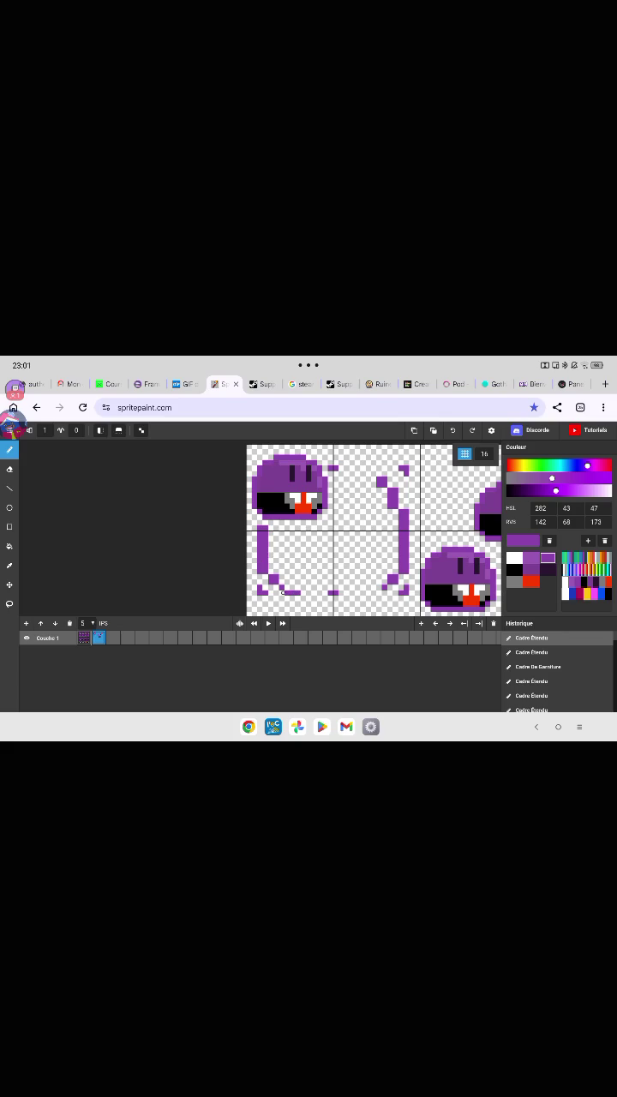
mouse_move(281, 591)
mouse_down()
mouse_move(322, 587)
mouse_move(329, 593)
mouse_move(358, 584)
mouse_move(388, 591)
mouse_up()
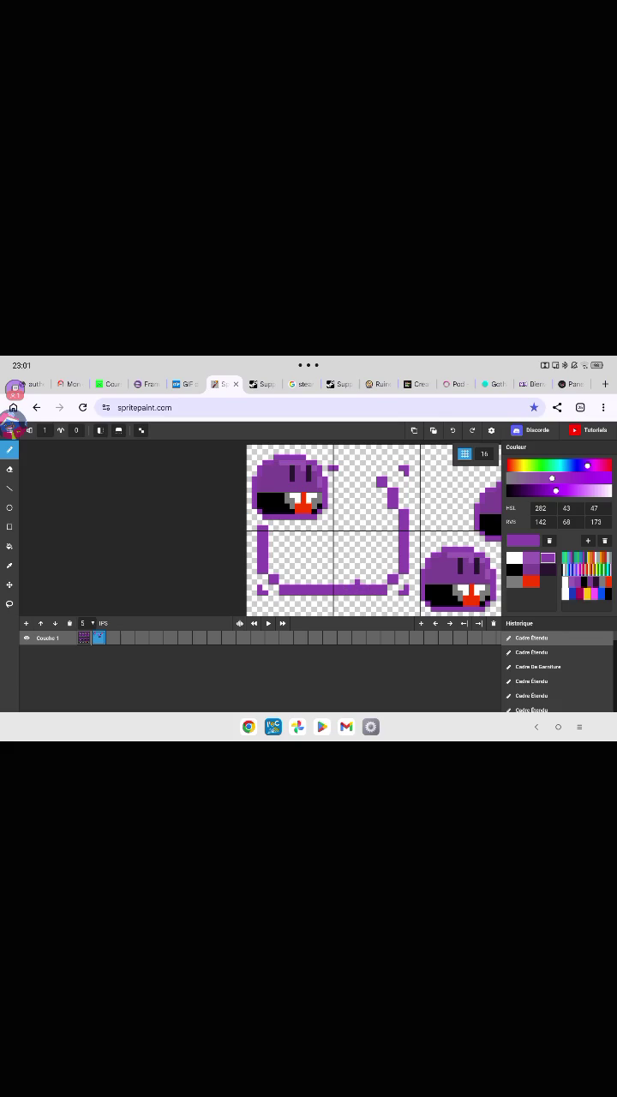
Erase a stray pixel near the frame's bottom edge.
click(9, 468)
drag(370, 570, 356, 584)
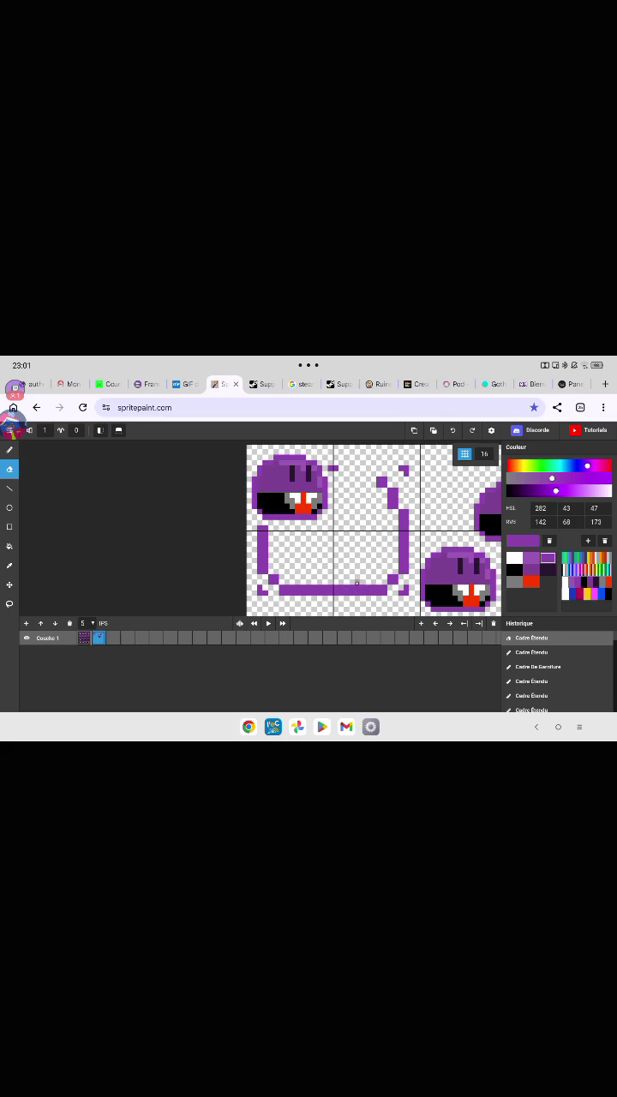
click(10, 449)
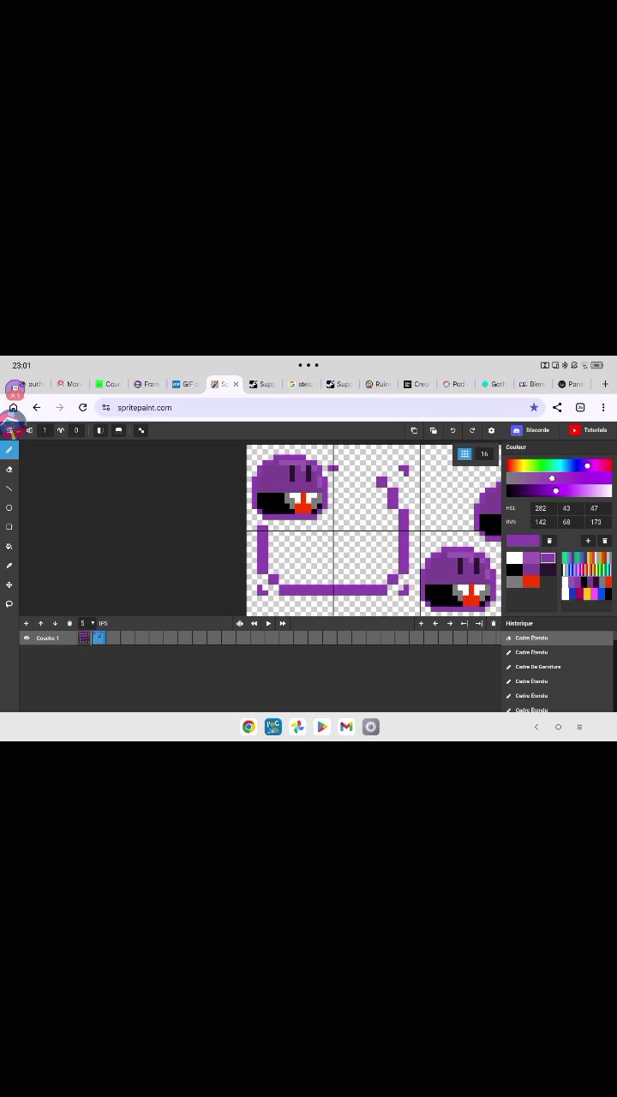
click(9, 603)
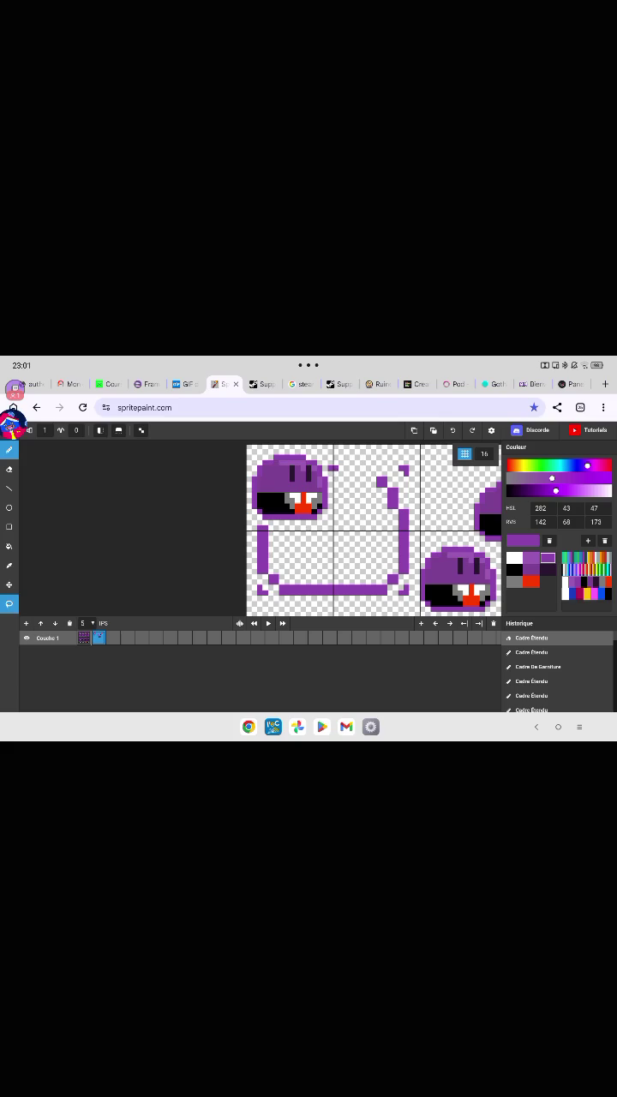
Lasso-select the top-left blob and drop it inside the new frame.
mouse_move(291, 446)
mouse_down()
mouse_move(270, 527)
mouse_move(326, 473)
mouse_move(294, 445)
mouse_move(300, 494)
mouse_move(341, 531)
mouse_move(333, 529)
mouse_up()
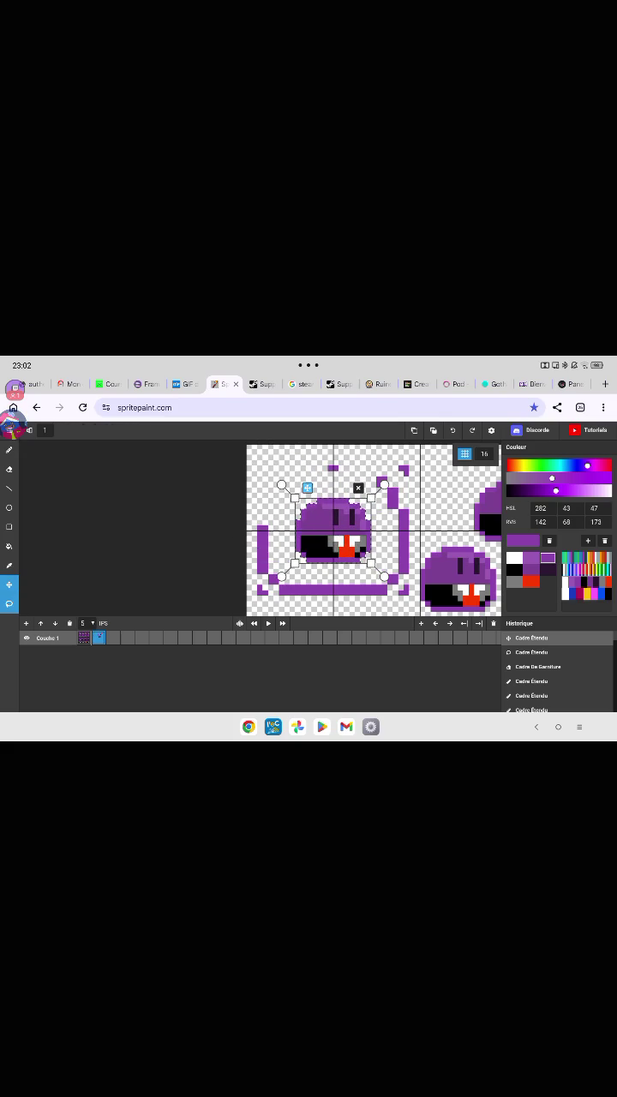
click(265, 467)
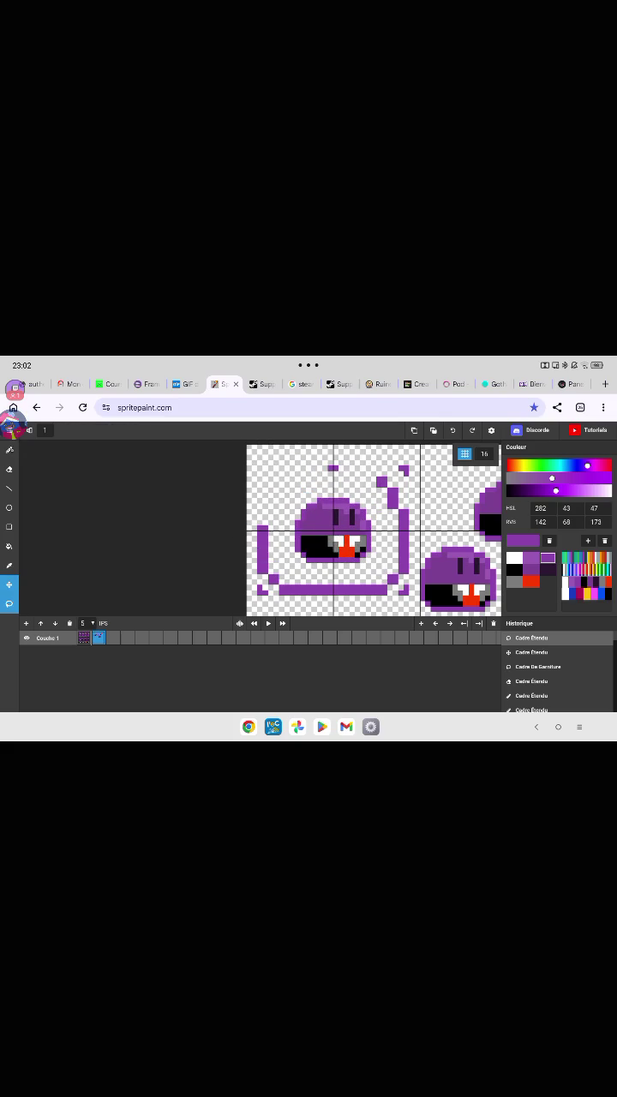
click(9, 449)
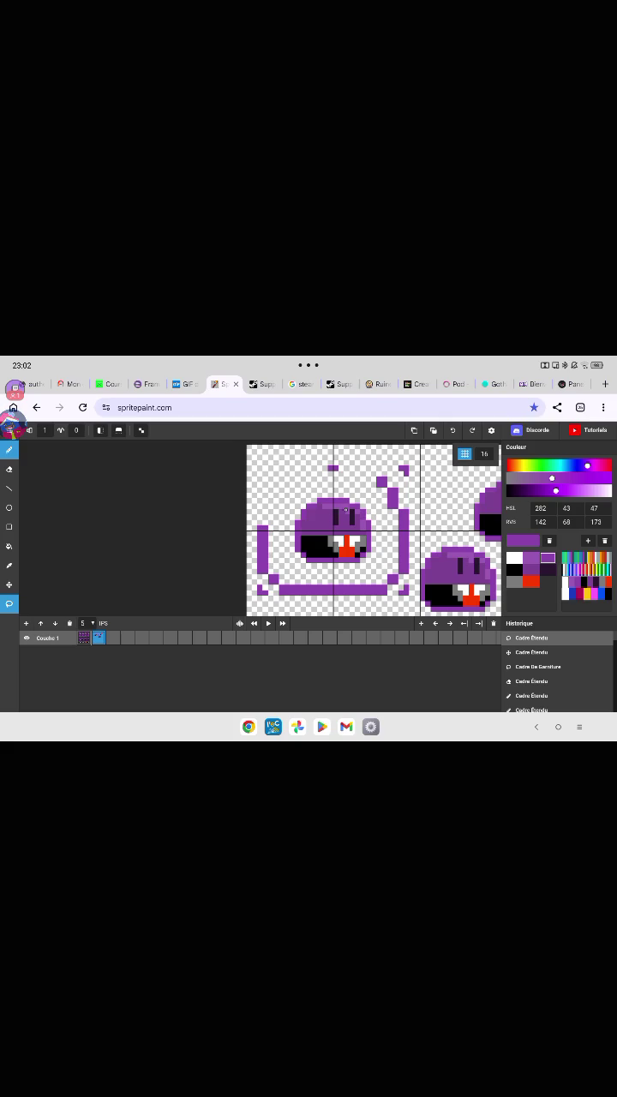
Draw a vertical purple stroke extending the frame's left side.
drag(280, 511, 262, 518)
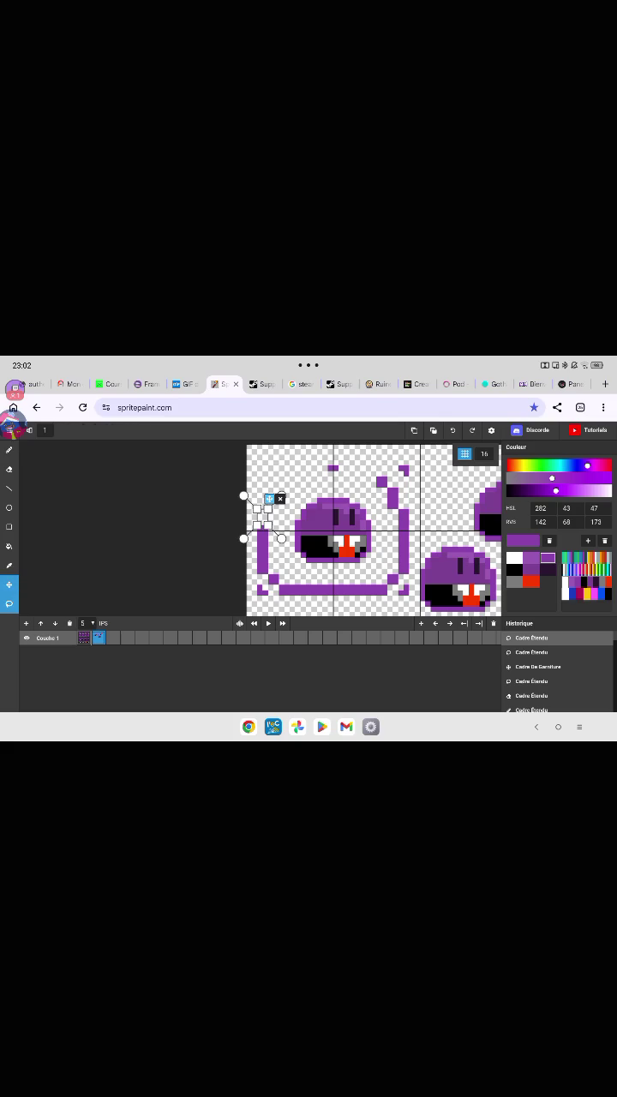
click(9, 448)
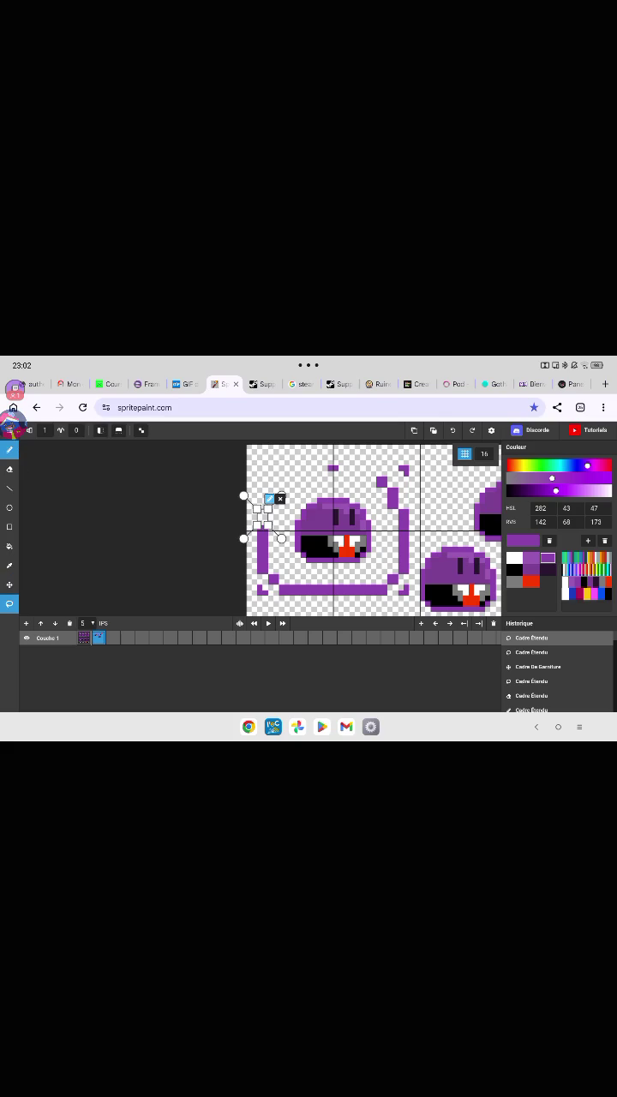
click(264, 514)
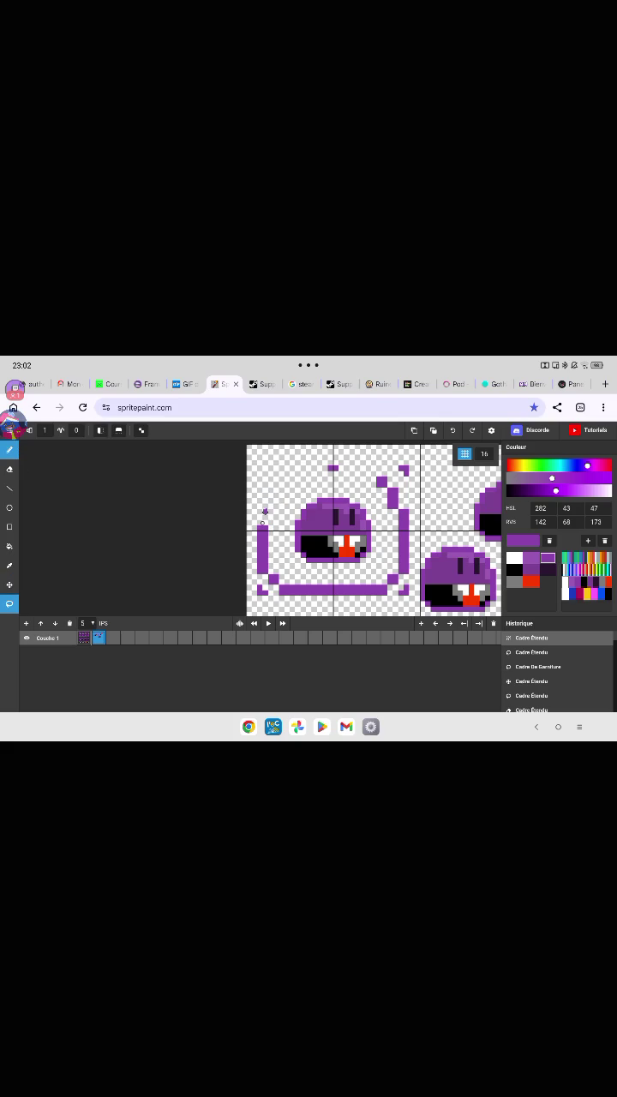
drag(262, 509, 264, 525)
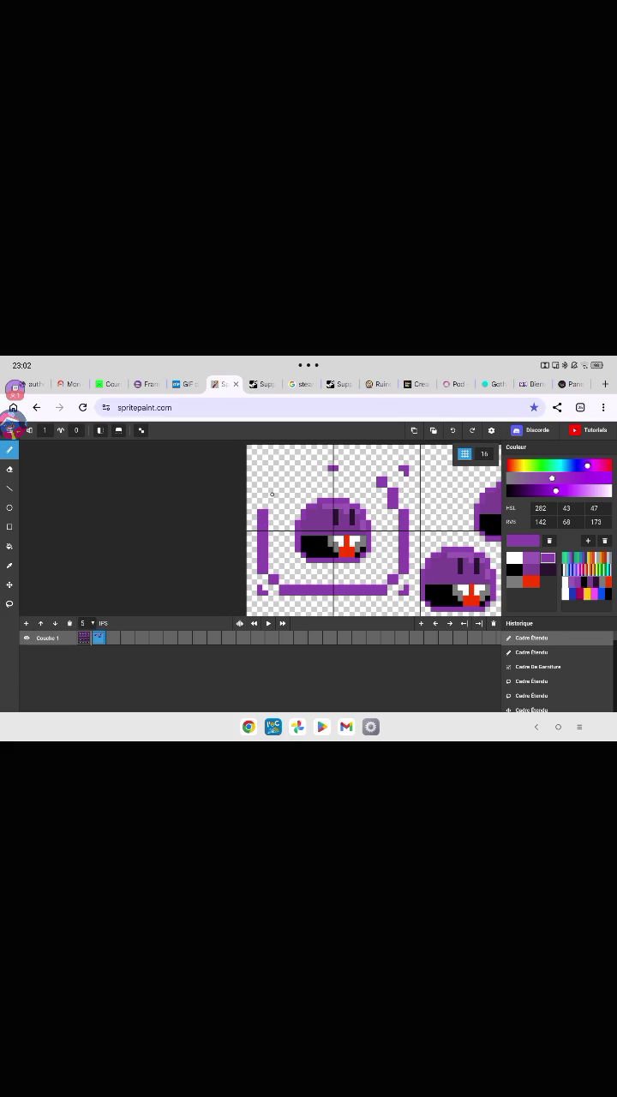
Fill the gaps along the frame's upper-left part, top bar and top-left corner pixel.
drag(272, 495, 283, 501)
click(281, 480)
click(283, 482)
click(287, 482)
click(370, 482)
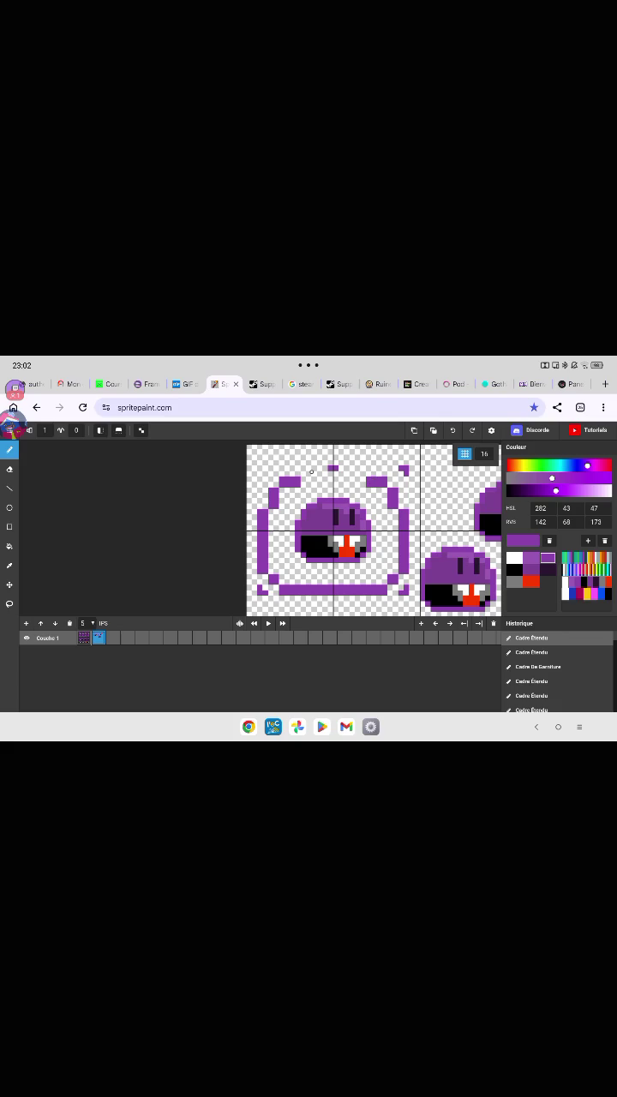
mouse_move(329, 468)
mouse_down()
mouse_move(311, 468)
mouse_move(355, 474)
mouse_up()
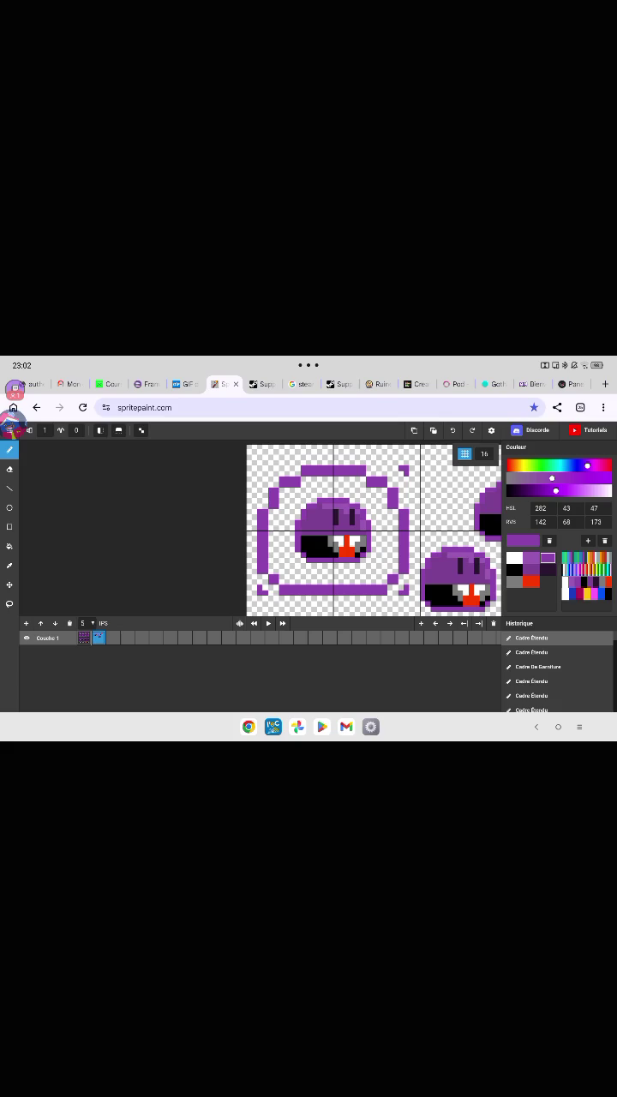
click(263, 471)
drag(462, 359, 463, 668)
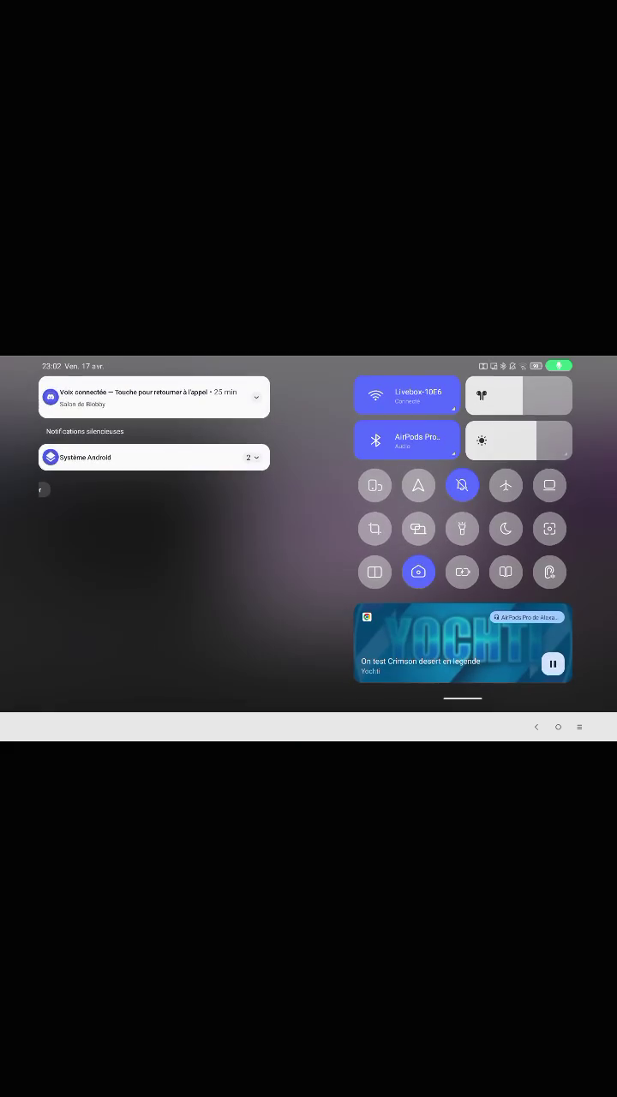
drag(309, 685, 309, 386)
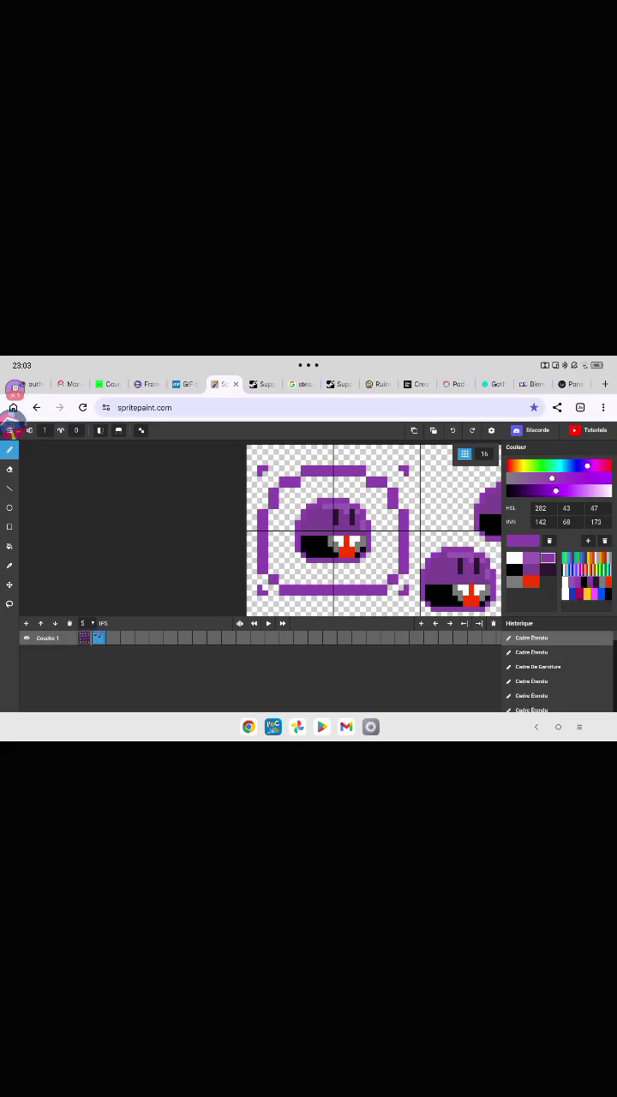
Sample the lighter purple and paint pixels under the top bar and along the right edge.
click(10, 564)
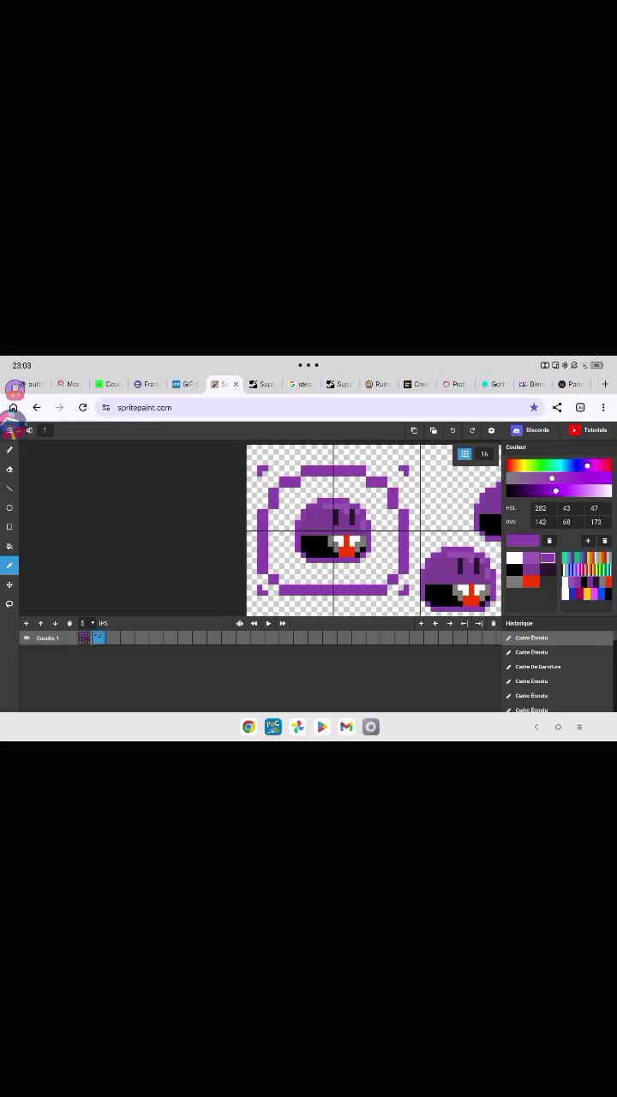
click(346, 505)
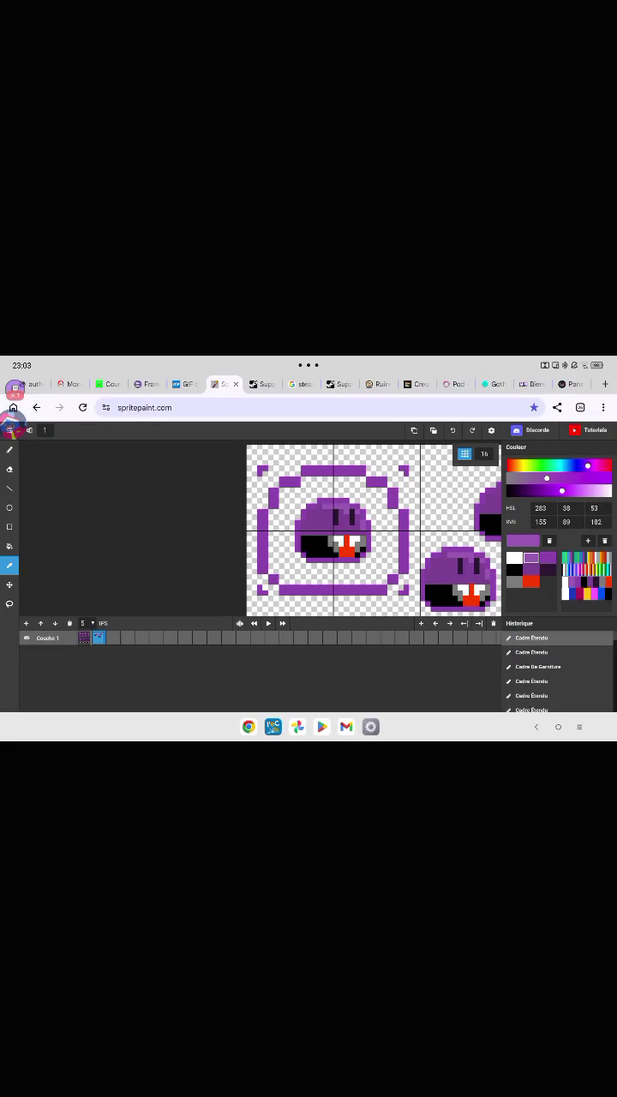
click(9, 449)
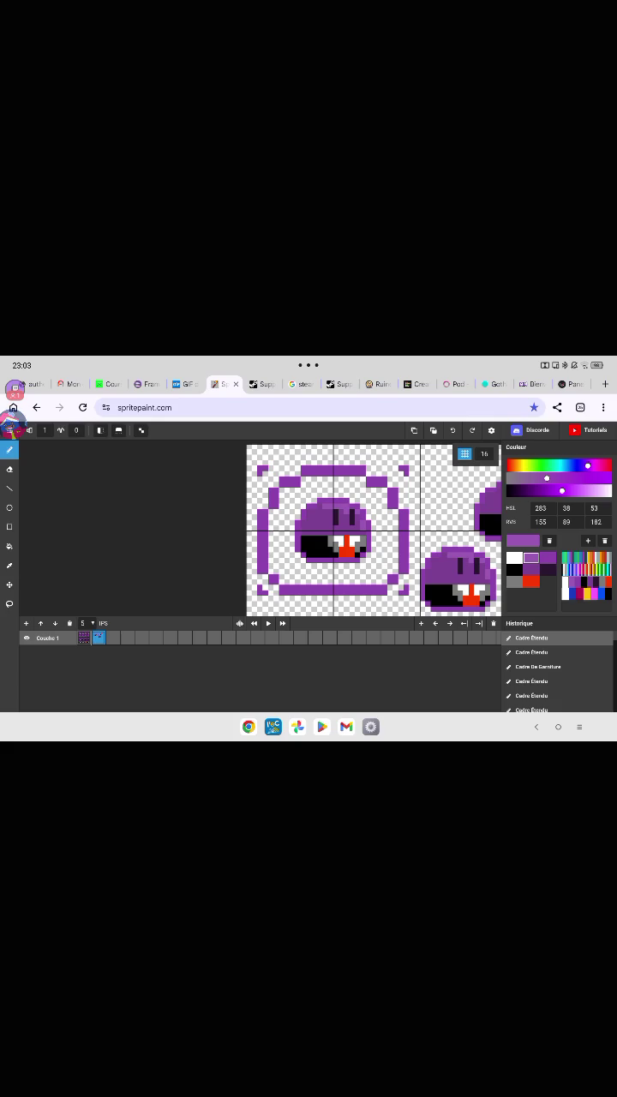
click(317, 482)
click(10, 564)
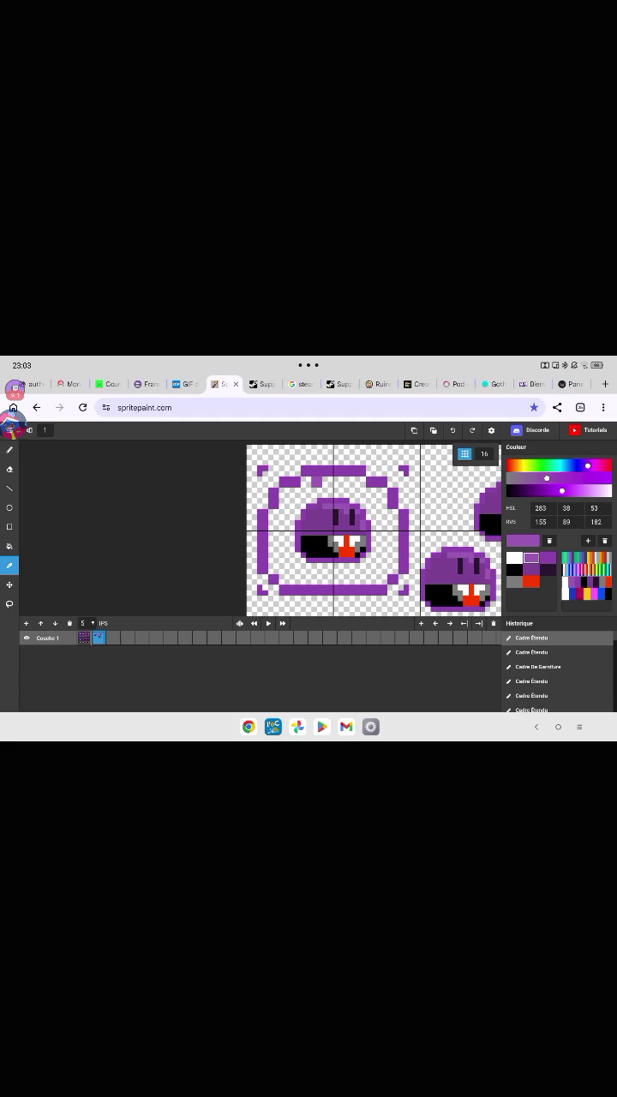
click(10, 449)
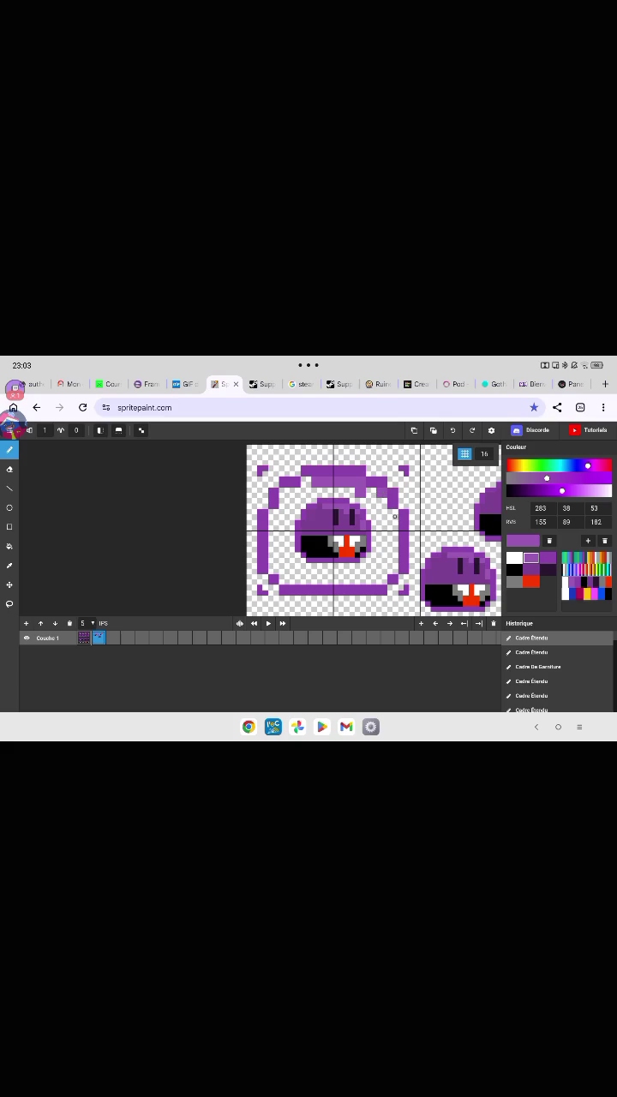
drag(396, 528, 395, 510)
Sample the darker purple and shade a strip inside the frame's right side.
click(10, 565)
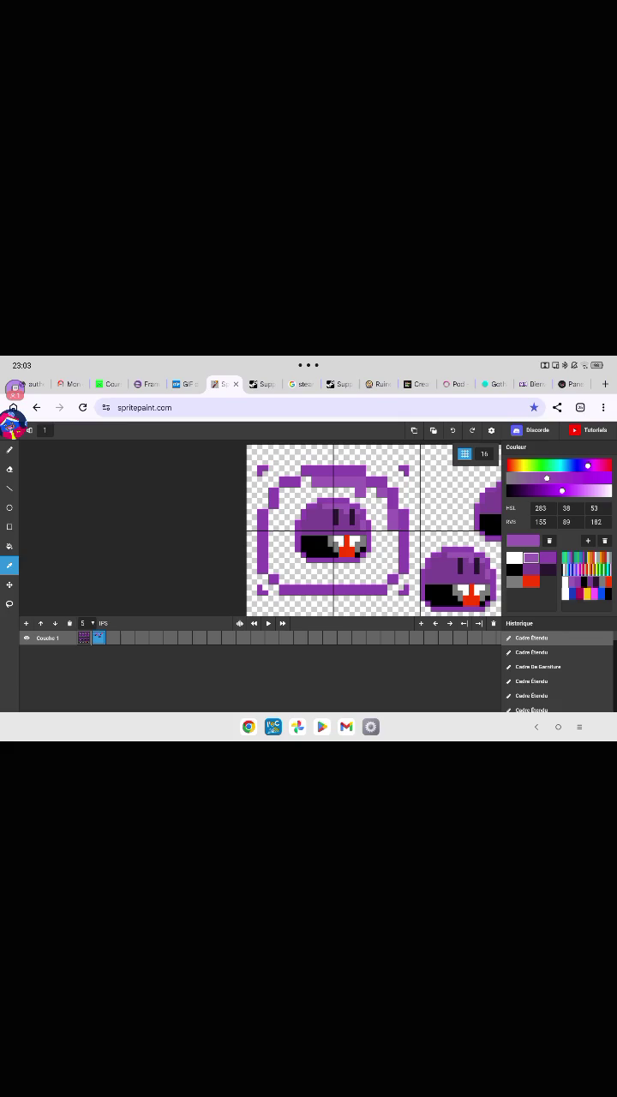
click(321, 517)
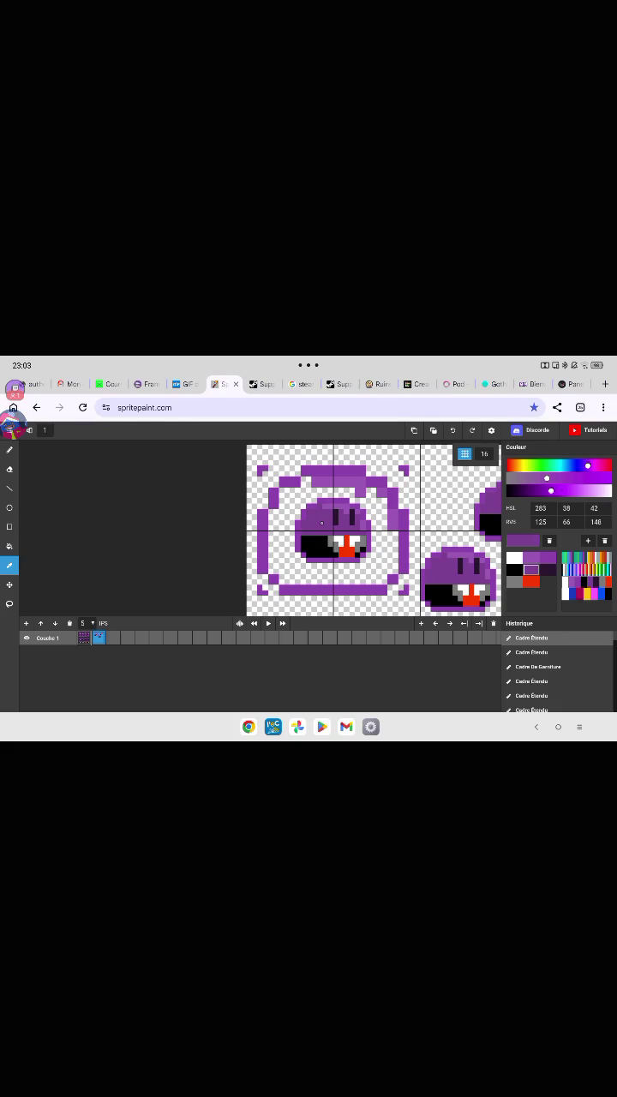
click(9, 449)
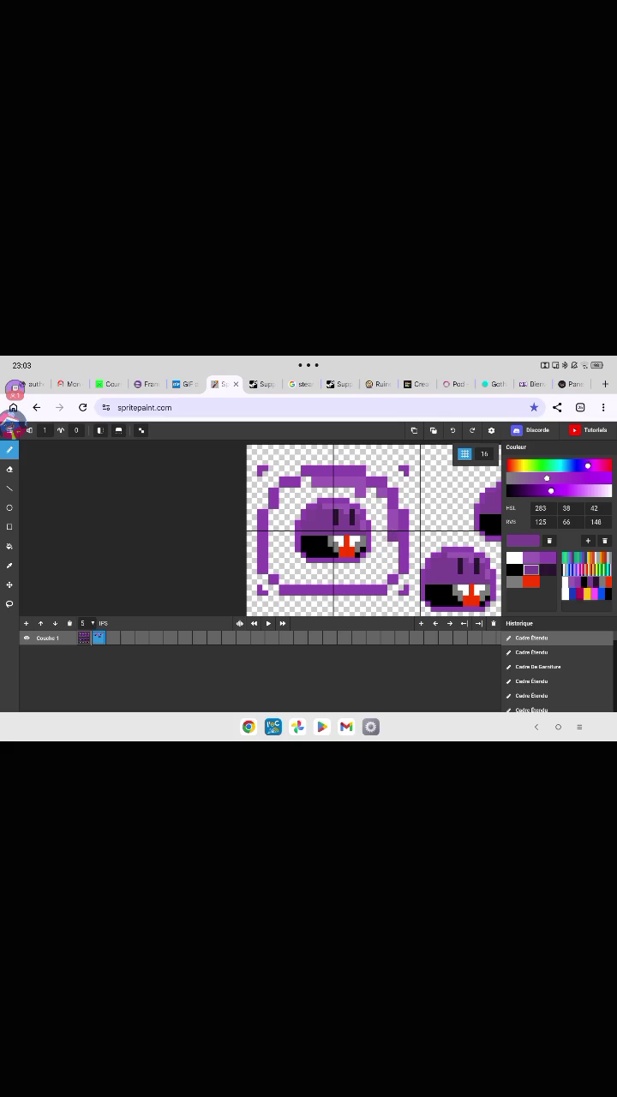
drag(387, 537, 378, 538)
drag(382, 524, 385, 529)
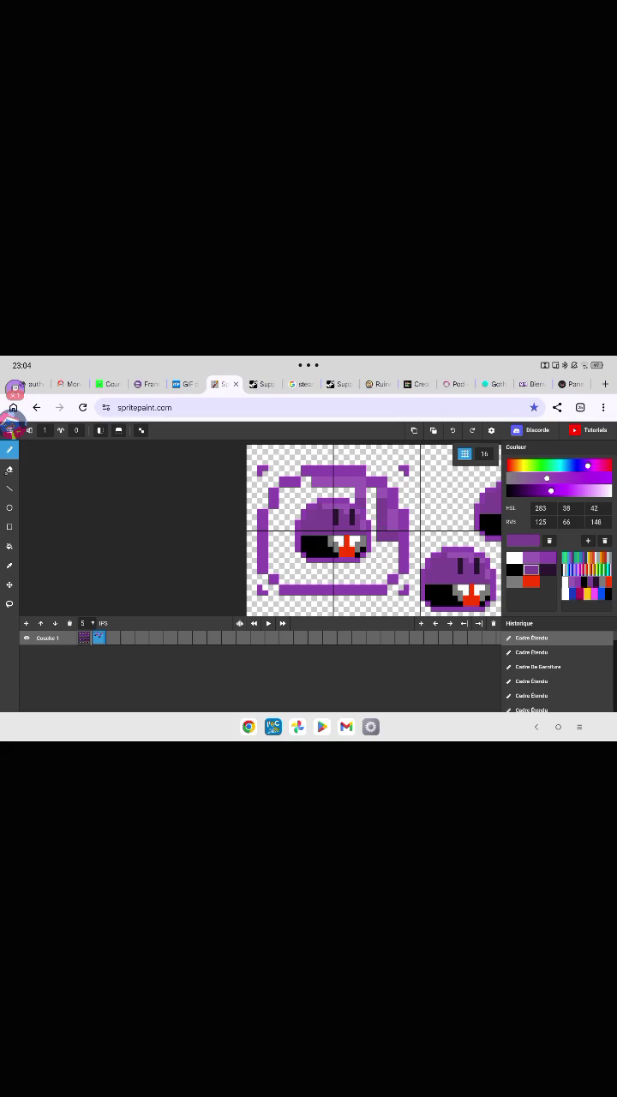
Erase the left edge of the blob's mouth and head, touching up the head's top pixels.
click(9, 469)
mouse_move(298, 538)
mouse_down()
mouse_move(298, 553)
mouse_move(309, 559)
mouse_move(339, 555)
mouse_up()
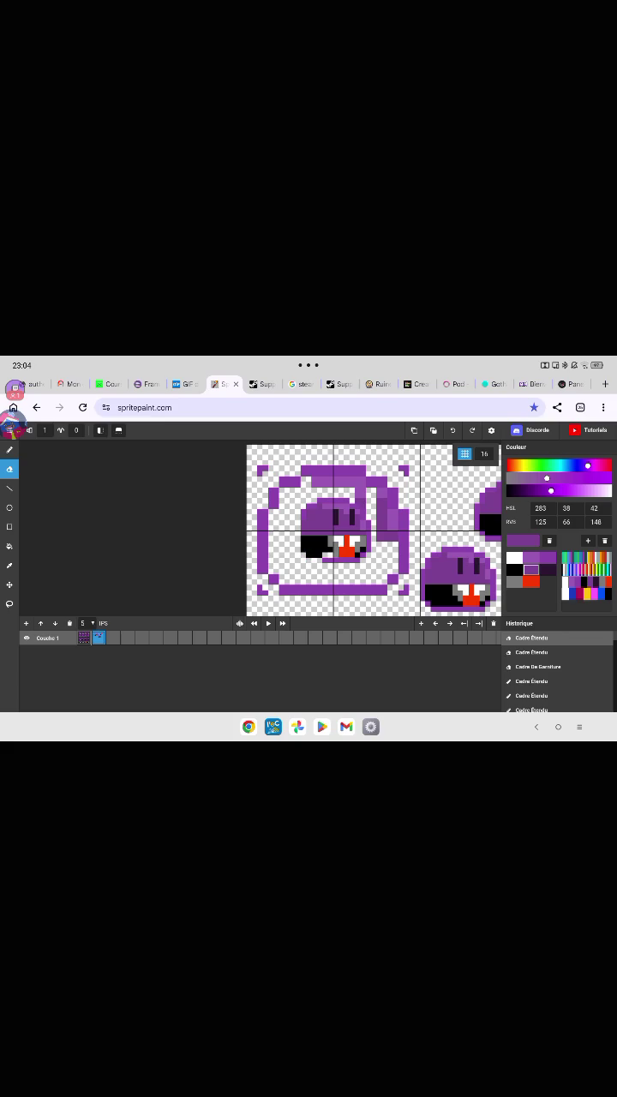
click(453, 429)
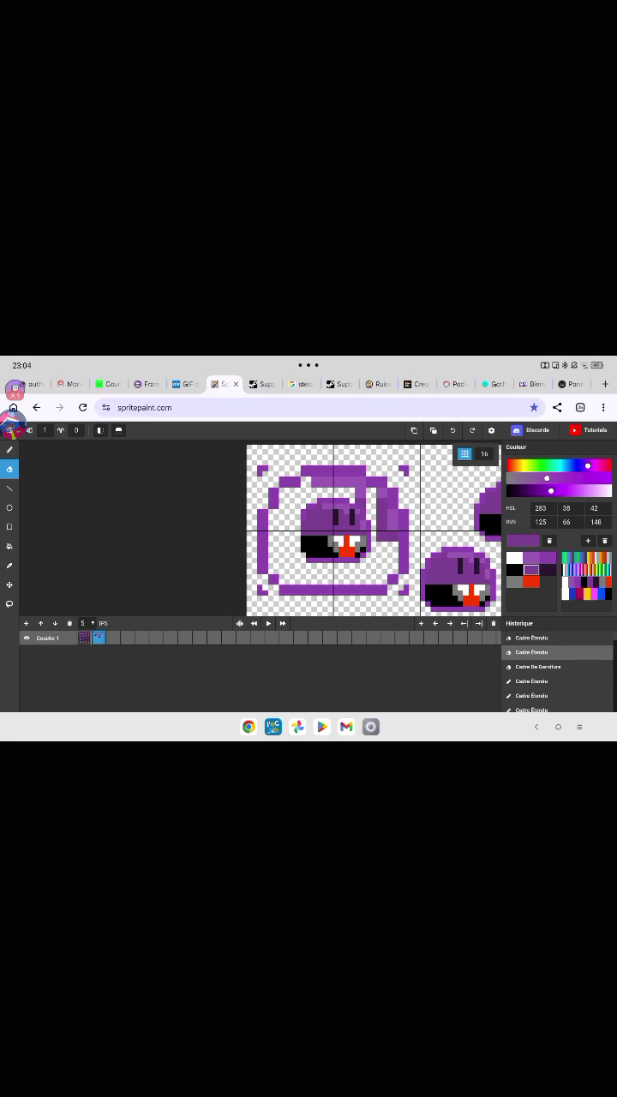
click(471, 430)
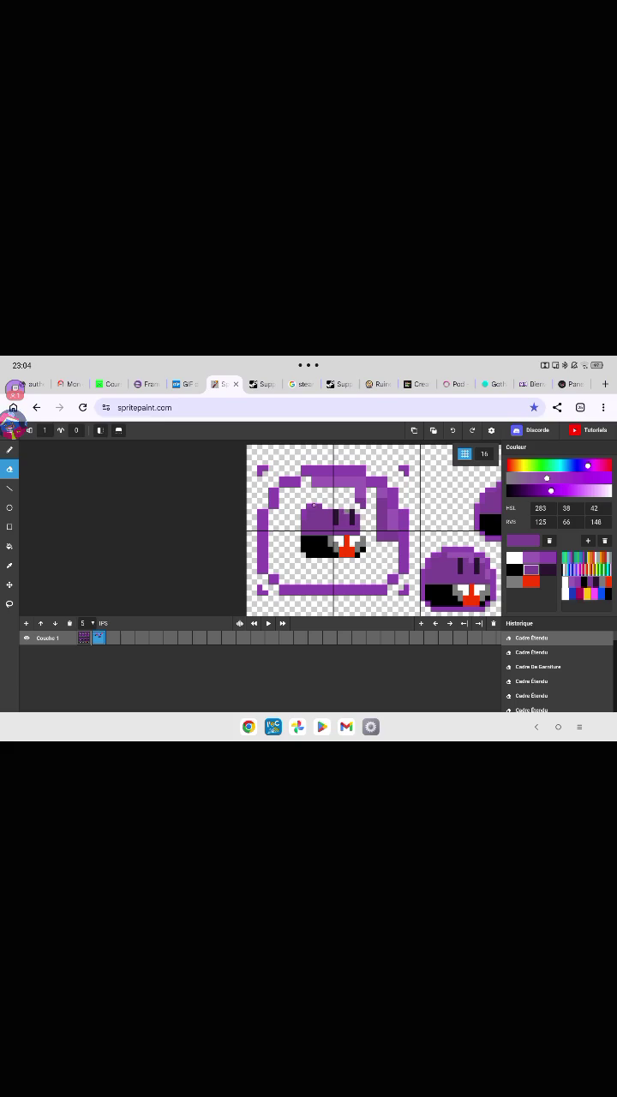
drag(303, 506, 303, 518)
click(10, 449)
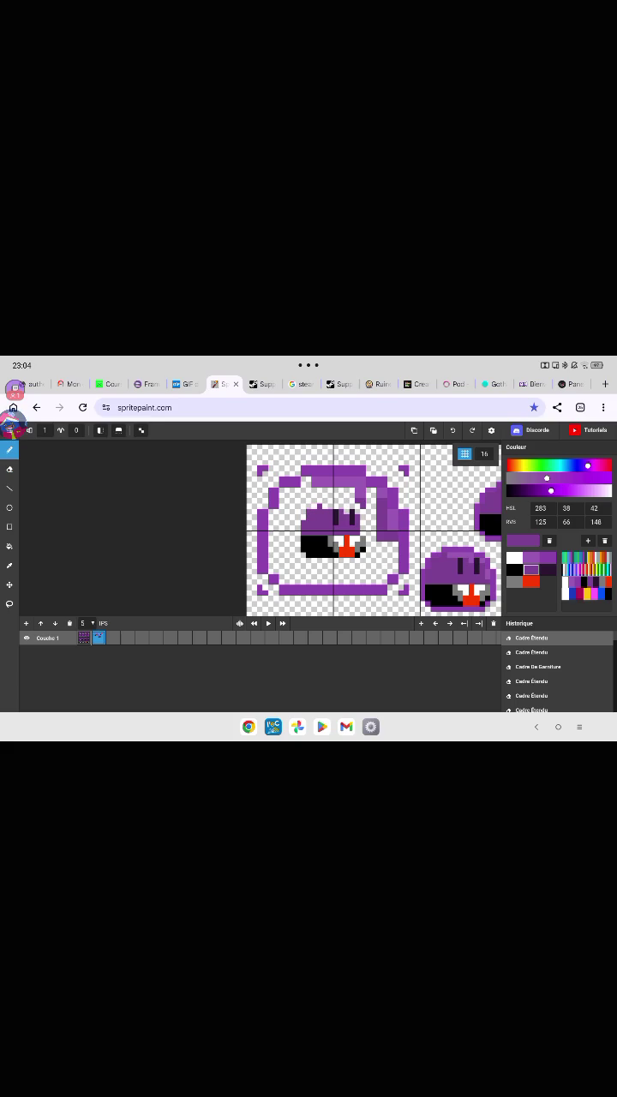
click(307, 481)
click(9, 469)
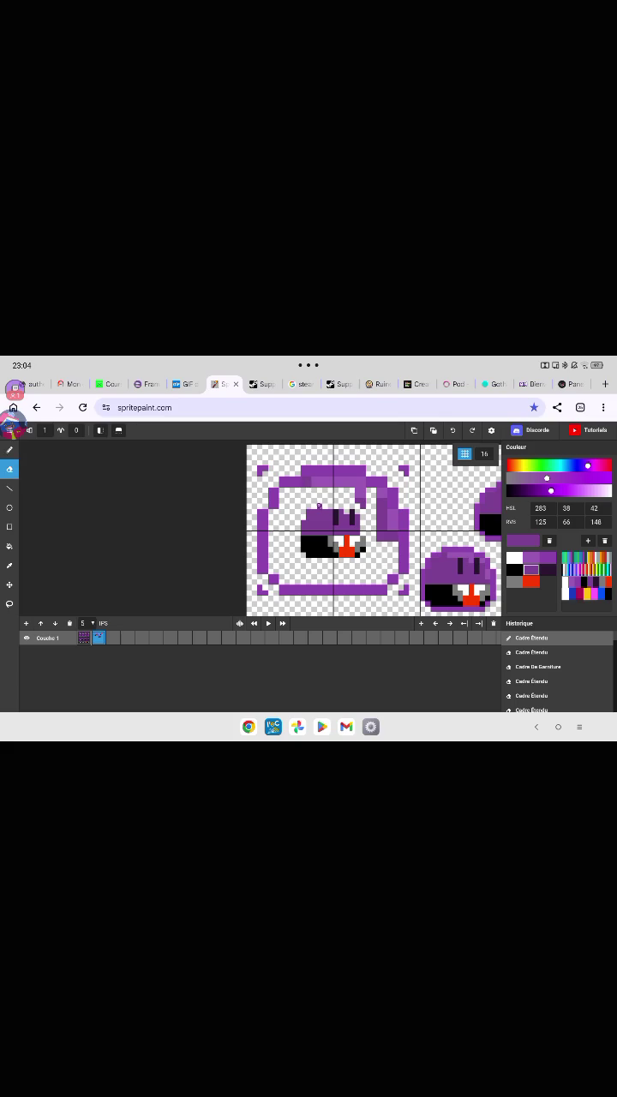
click(321, 506)
click(9, 448)
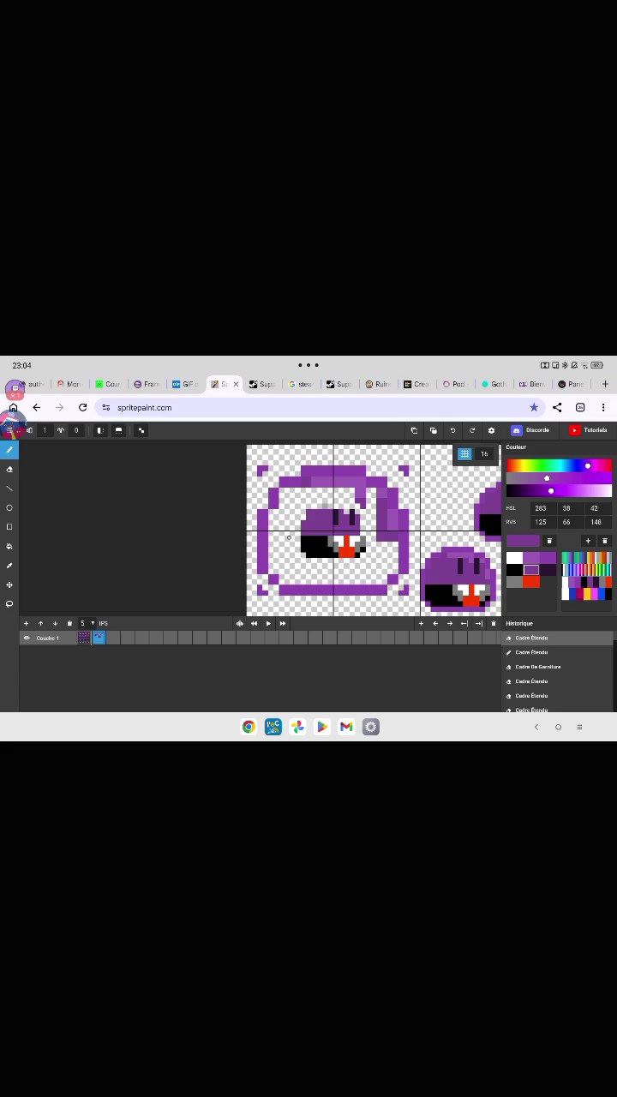
Paint purple strokes on the frame's left side, reaching over to the face.
drag(293, 538, 275, 538)
click(295, 537)
mouse_move(275, 537)
mouse_down()
mouse_move(271, 510)
mouse_move(276, 532)
mouse_move(286, 488)
mouse_move(287, 537)
mouse_move(293, 504)
mouse_move(296, 535)
mouse_move(297, 487)
mouse_move(297, 510)
mouse_up()
click(281, 490)
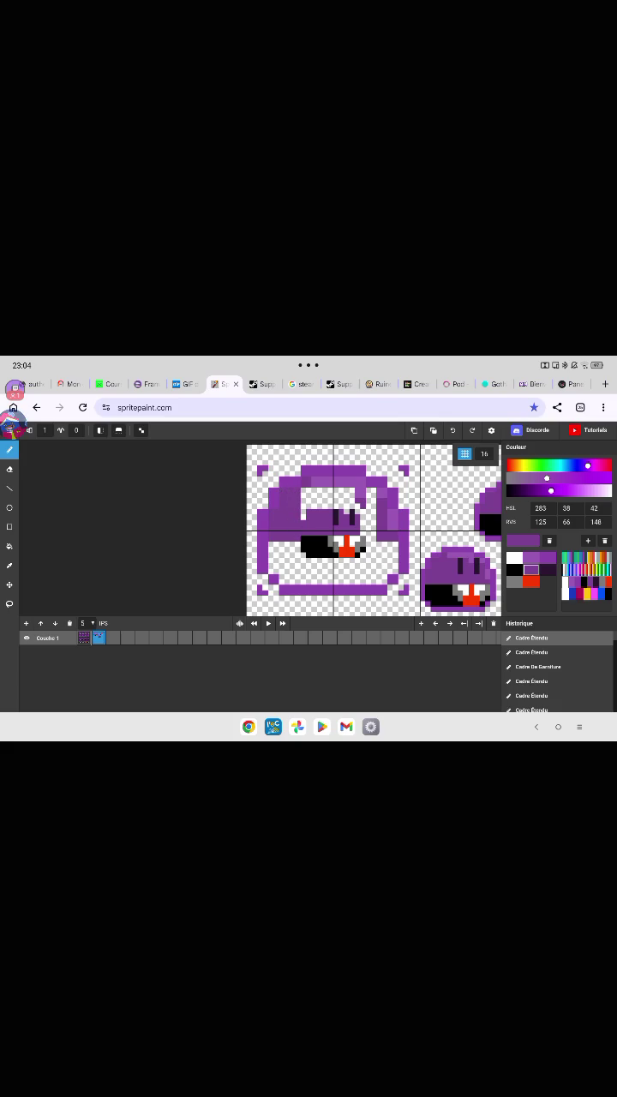
Erase stray purple pixels left of the mouth, then redraw a purple strip beside it.
click(9, 468)
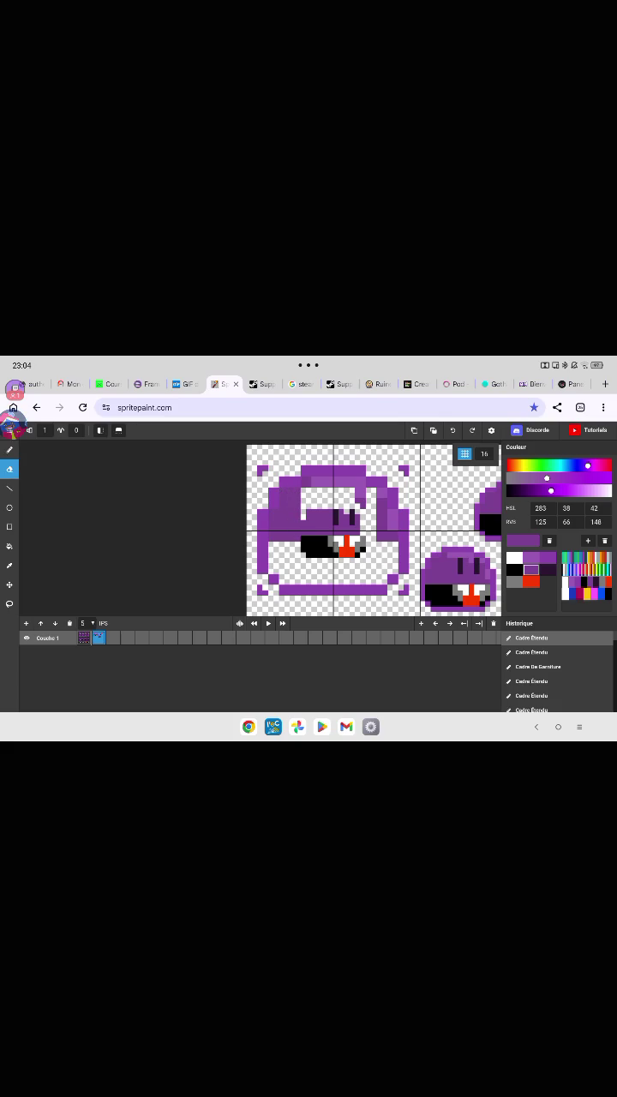
mouse_move(304, 523)
mouse_down()
mouse_move(306, 534)
mouse_move(311, 533)
mouse_up()
click(9, 449)
mouse_move(304, 489)
mouse_down()
mouse_move(304, 536)
mouse_move(310, 488)
mouse_up()
click(308, 532)
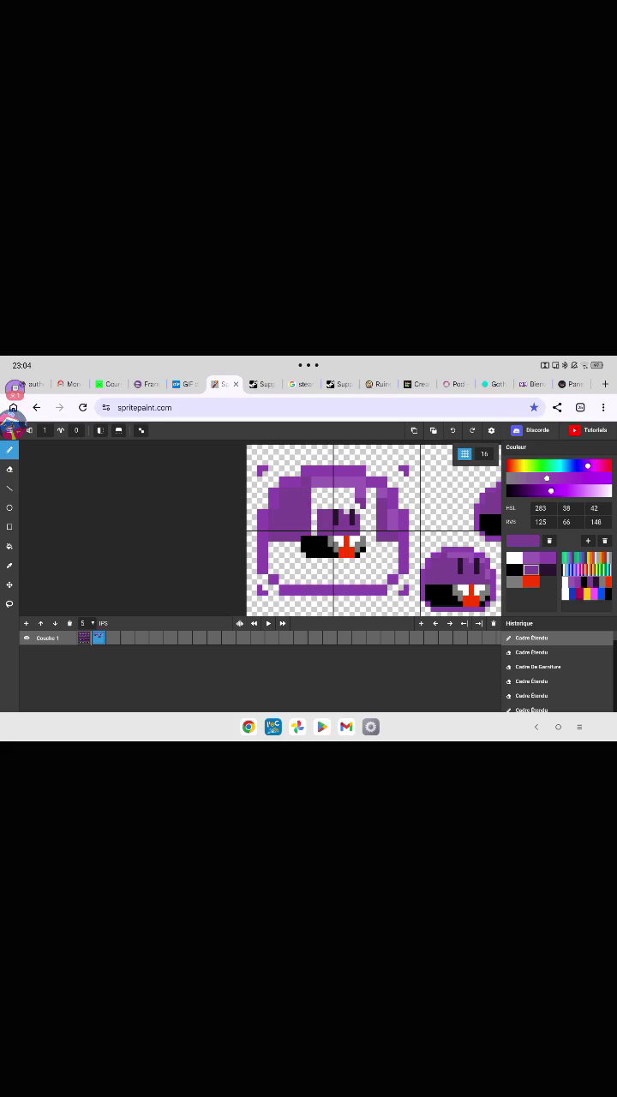
Clear a thin strip left of the eyes and redraw pixels around the eyes.
click(9, 468)
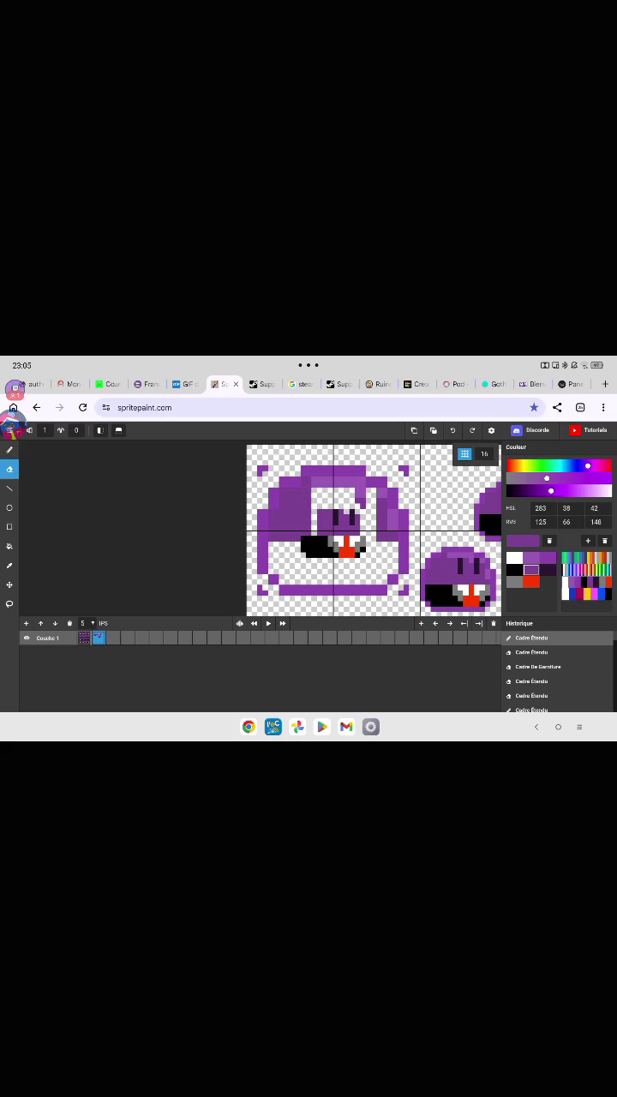
drag(320, 505, 319, 536)
click(10, 449)
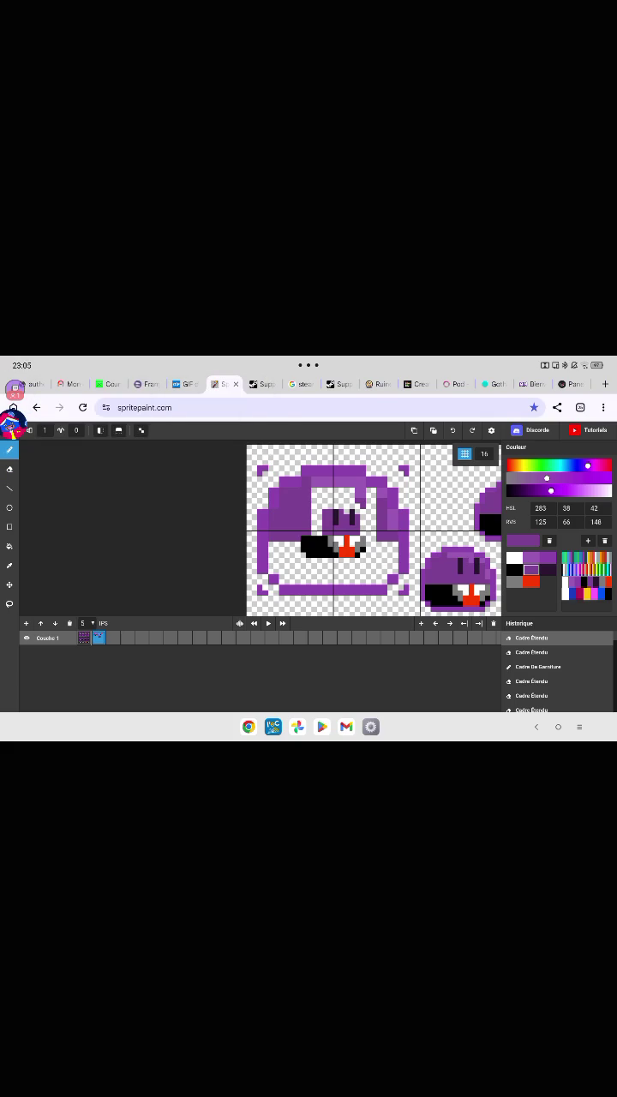
click(353, 506)
click(361, 506)
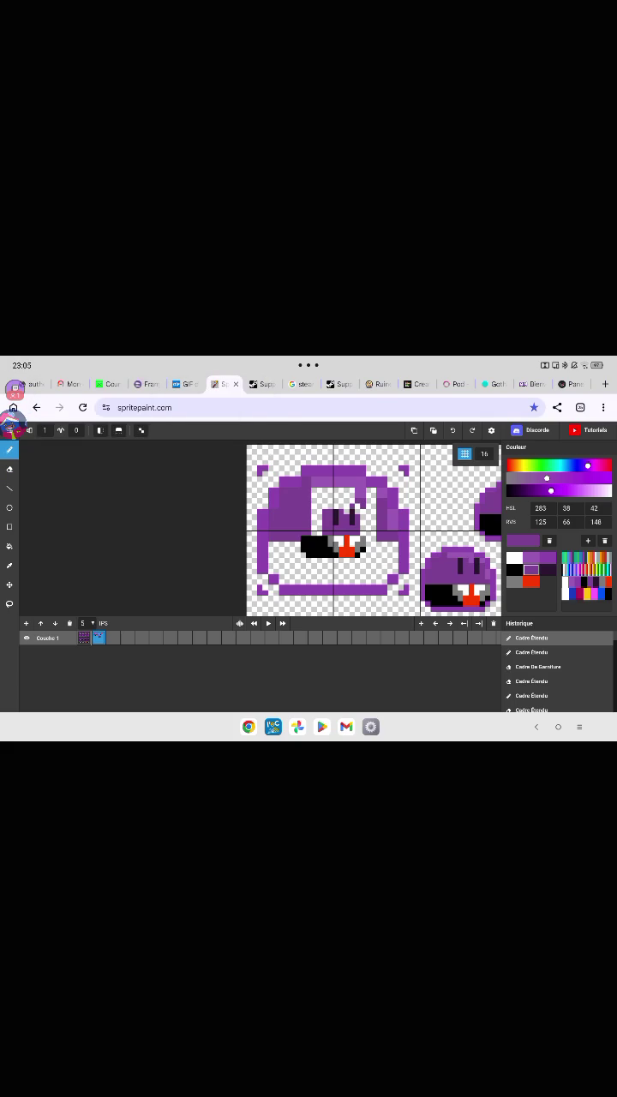
Undo the recent eye edits by stepping back through the History panel.
click(453, 430)
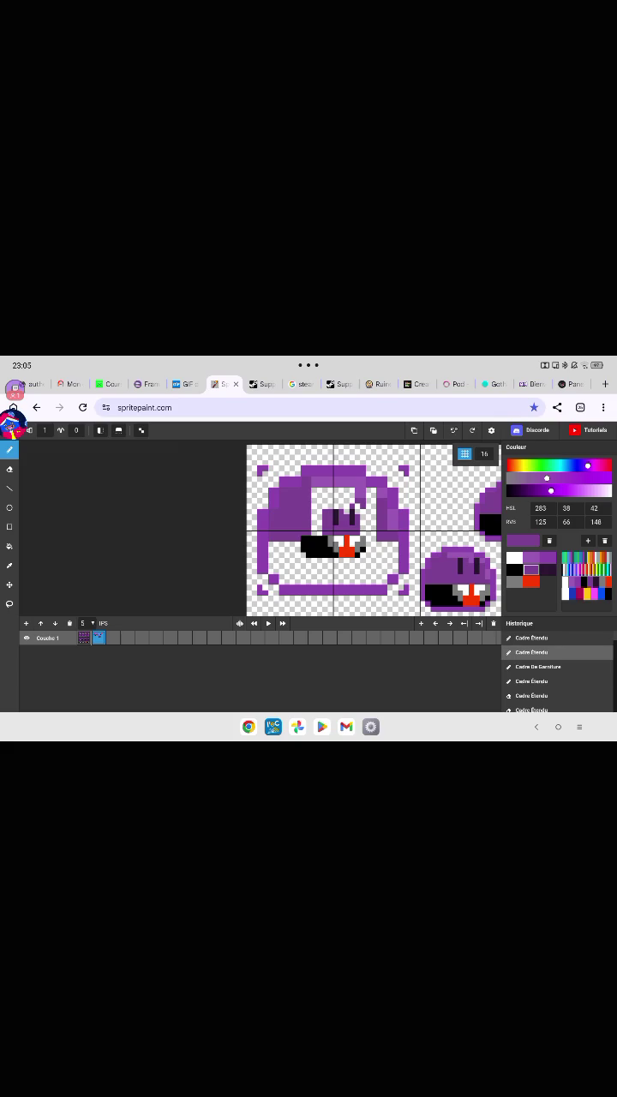
click(453, 430)
click(454, 430)
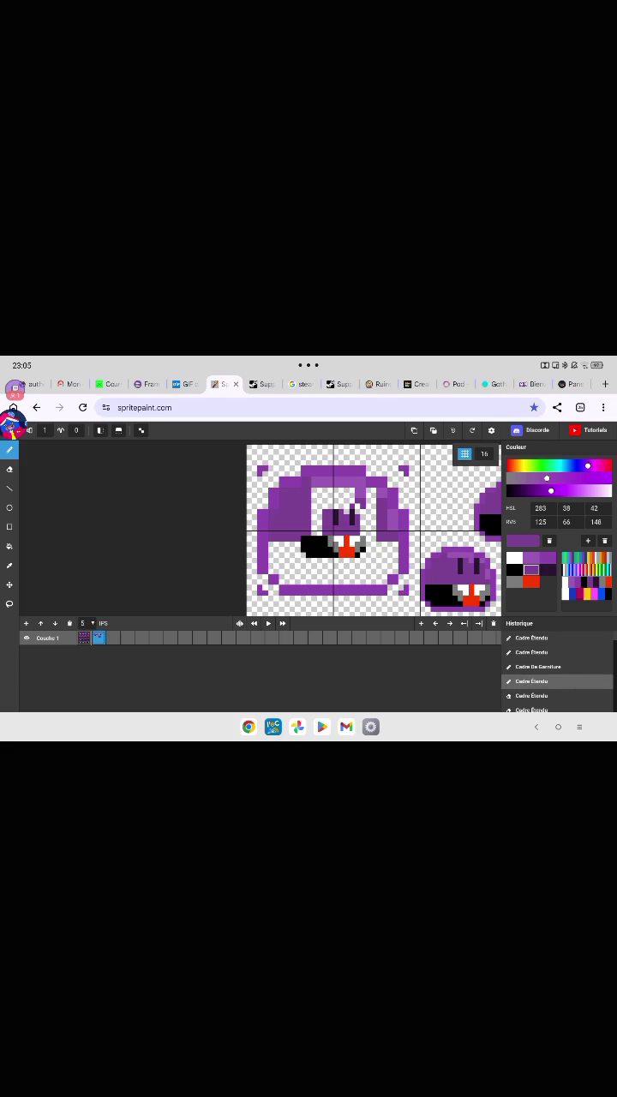
click(454, 430)
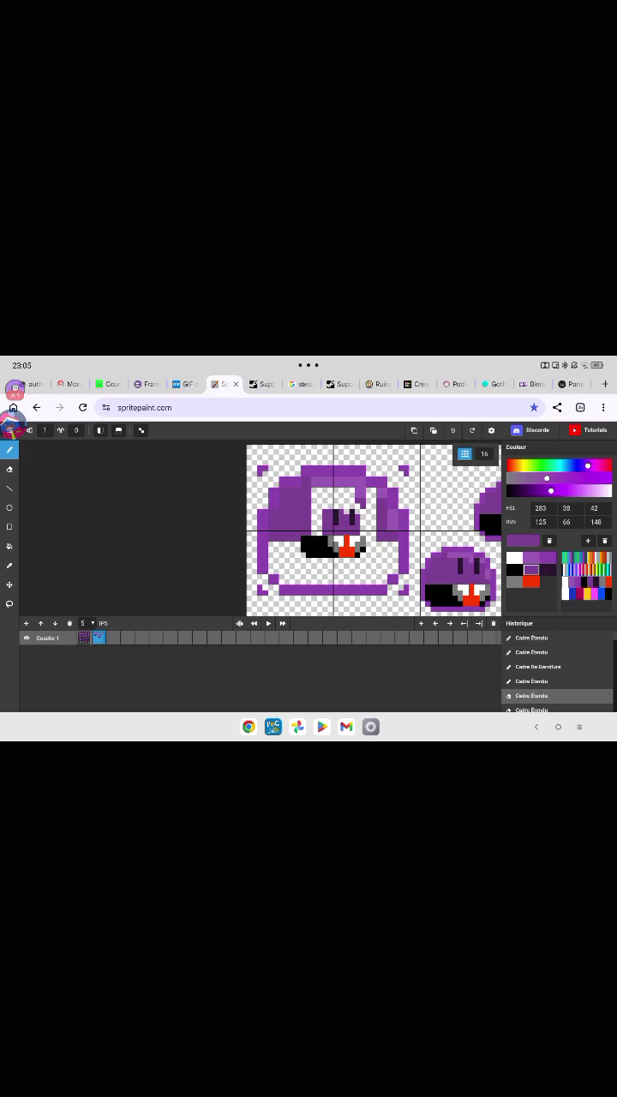
click(360, 502)
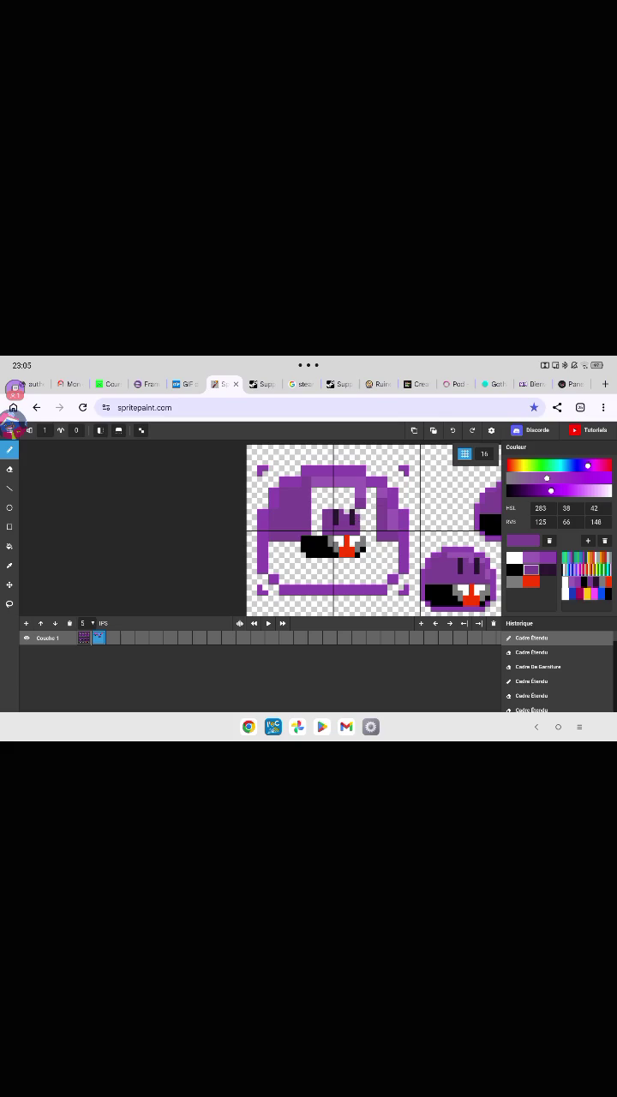
Draw two vertical eye strokes in the blob's head, recolouring them dark purple.
click(514, 568)
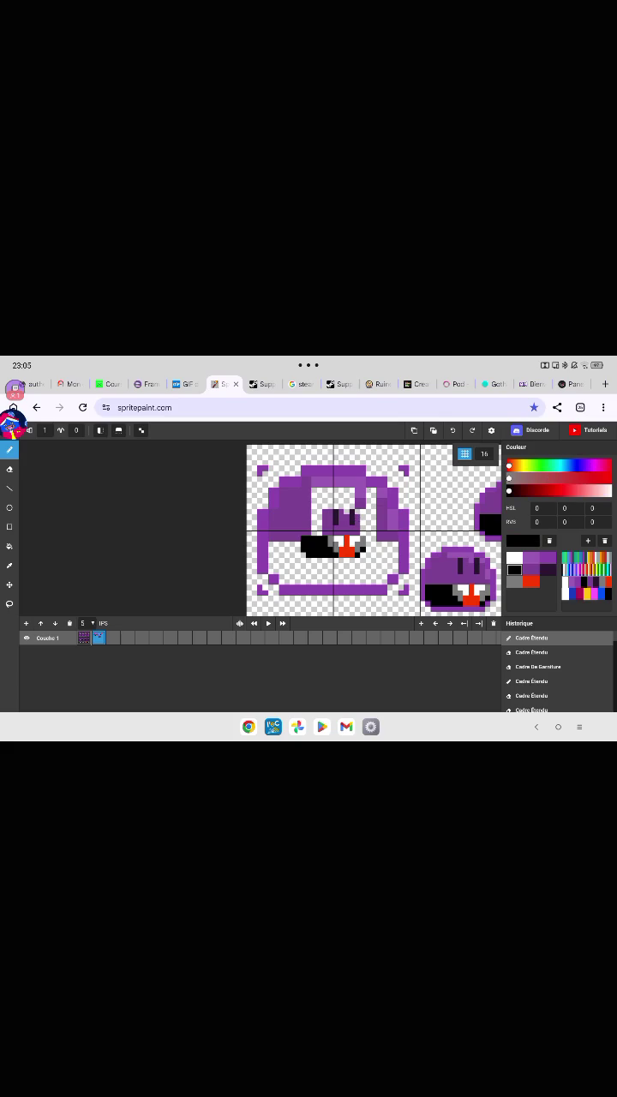
click(369, 490)
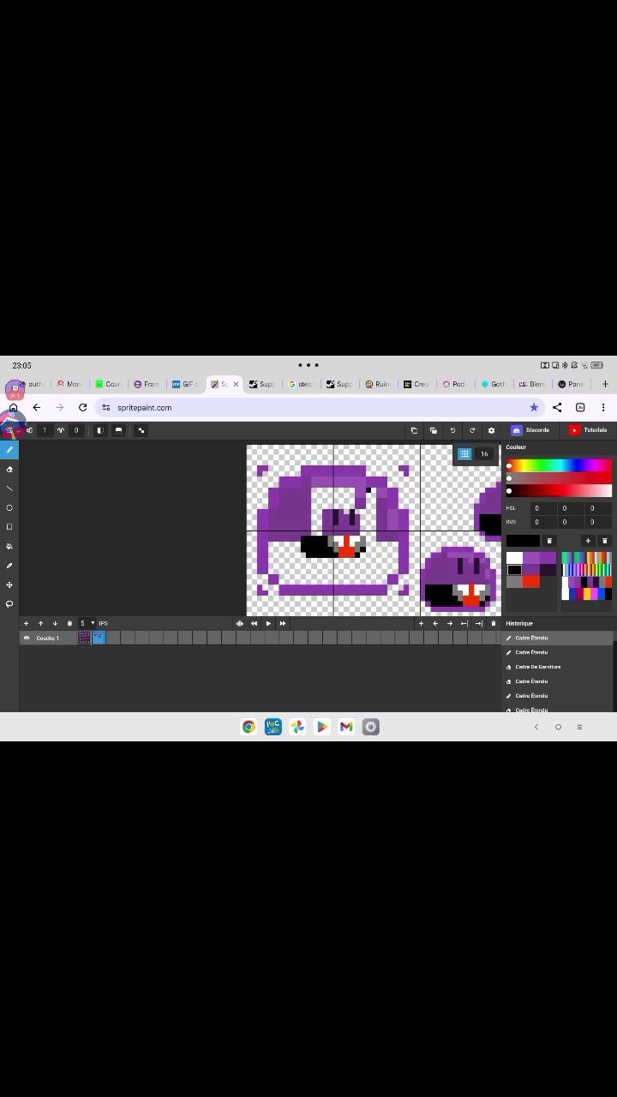
mouse_move(373, 490)
mouse_down()
mouse_move(374, 519)
mouse_move(368, 497)
mouse_up()
click(545, 568)
mouse_move(372, 496)
mouse_down()
mouse_move(368, 512)
mouse_move(373, 488)
mouse_move(367, 519)
mouse_up()
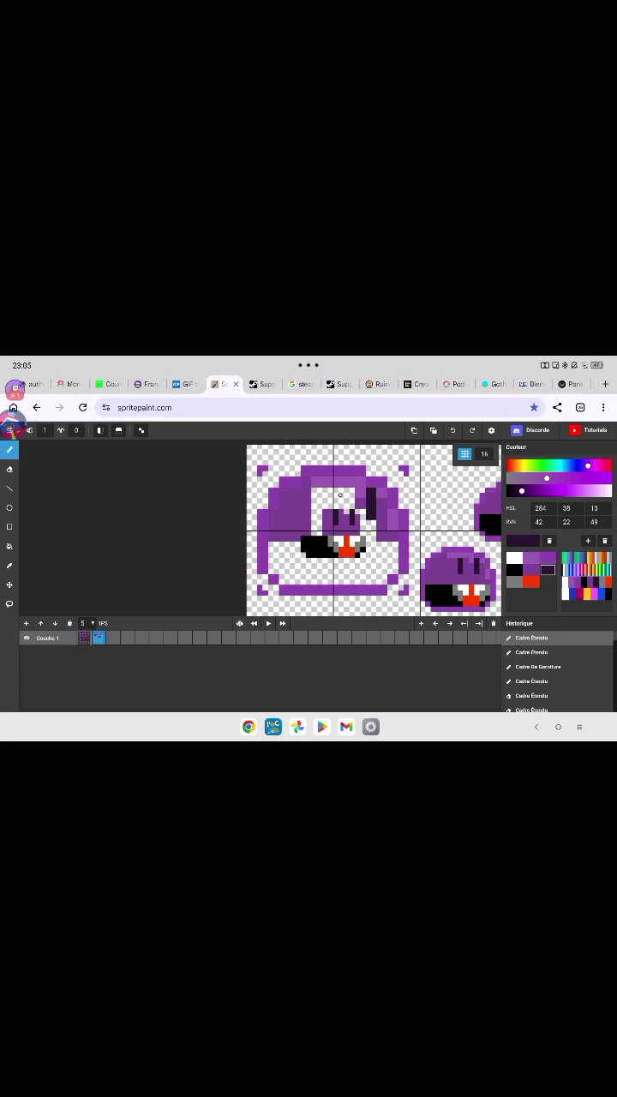
drag(341, 488, 334, 504)
click(339, 515)
click(9, 603)
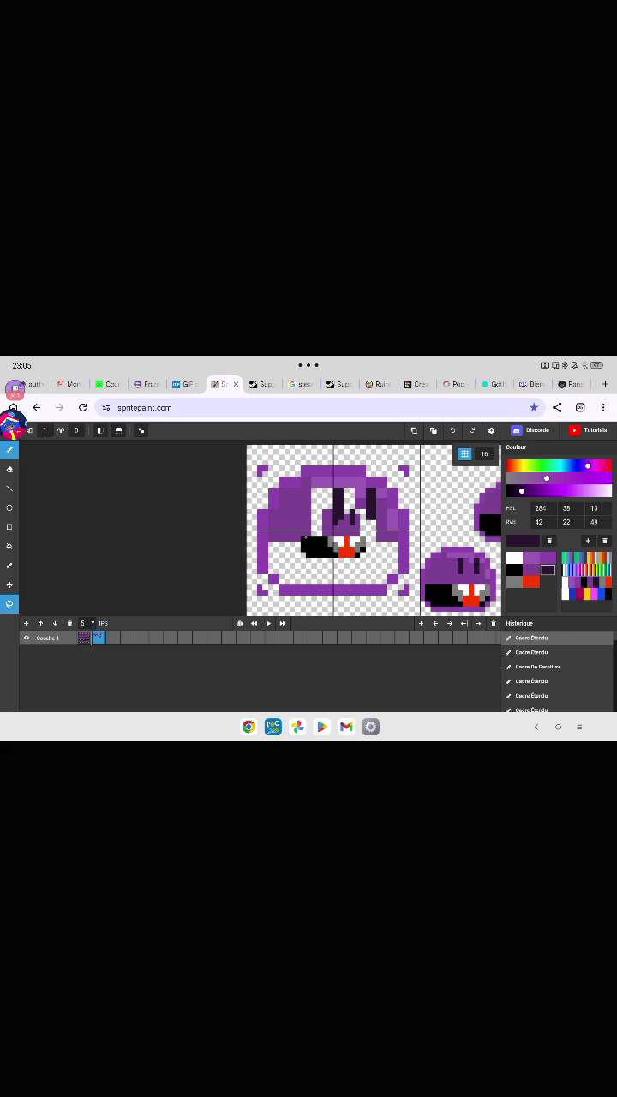
Lasso-select the black mouth with its red tooth and drag it lower.
drag(301, 534, 305, 538)
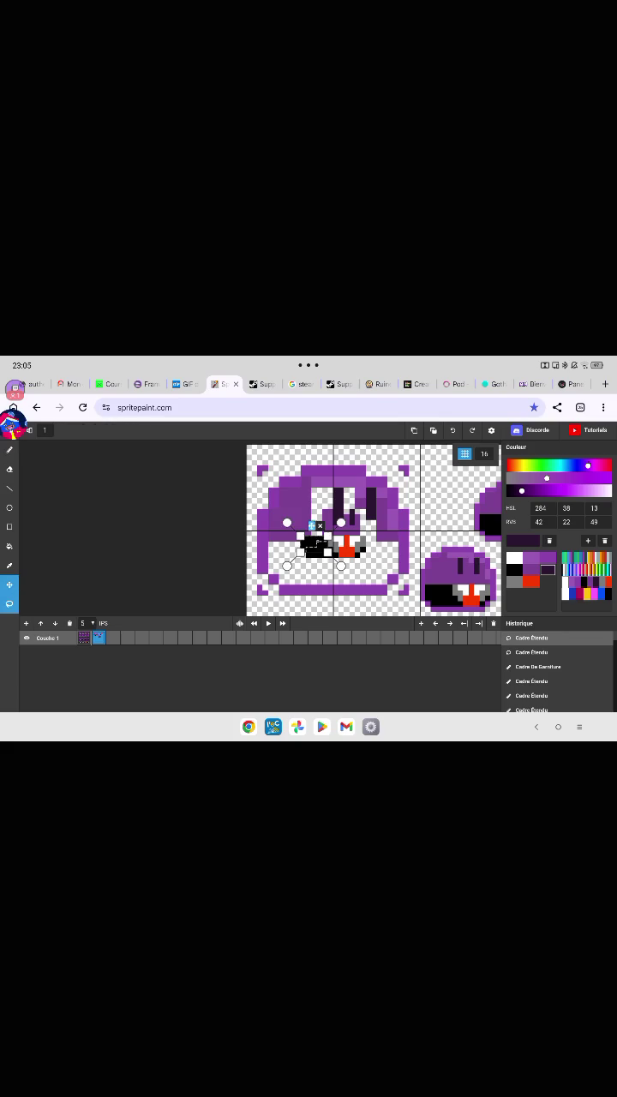
click(324, 537)
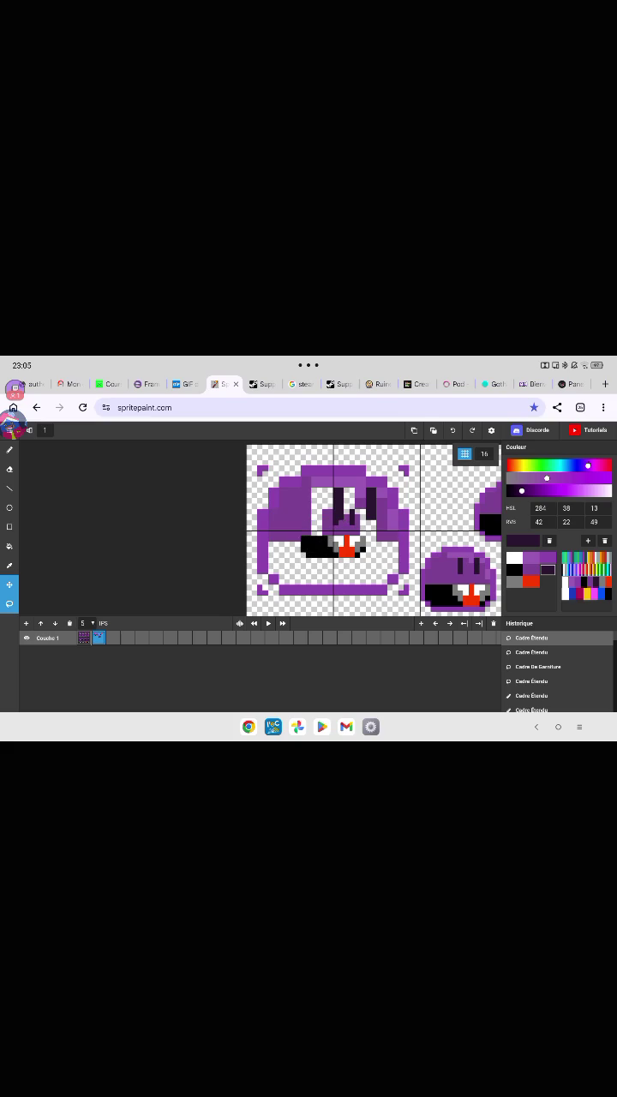
click(341, 536)
drag(364, 541, 363, 567)
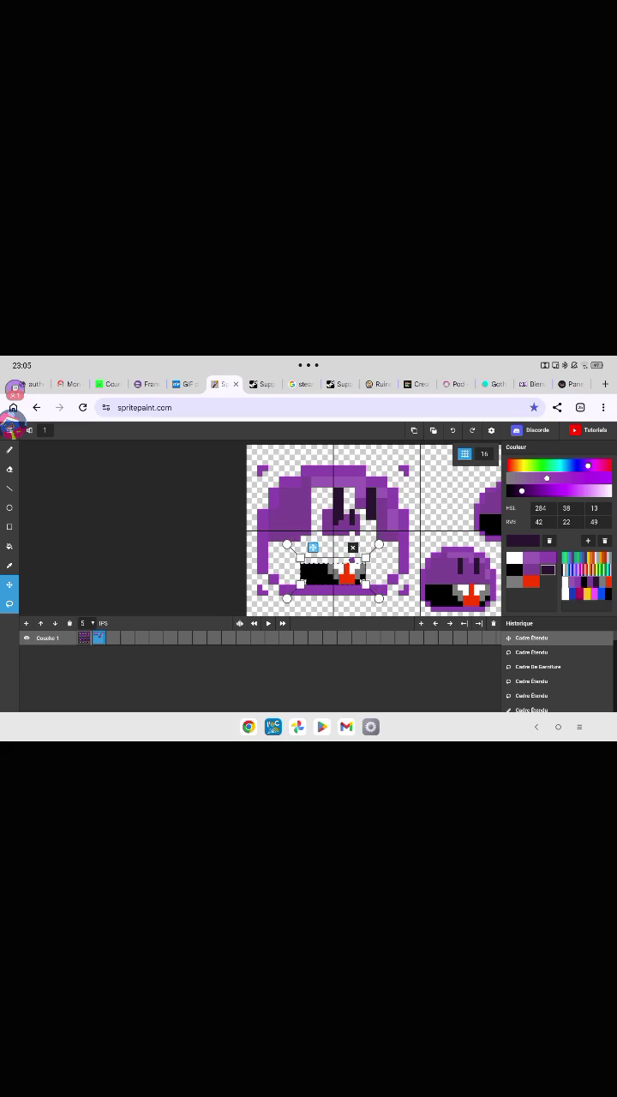
Erase the stray pixels left around the moved mouth.
click(9, 468)
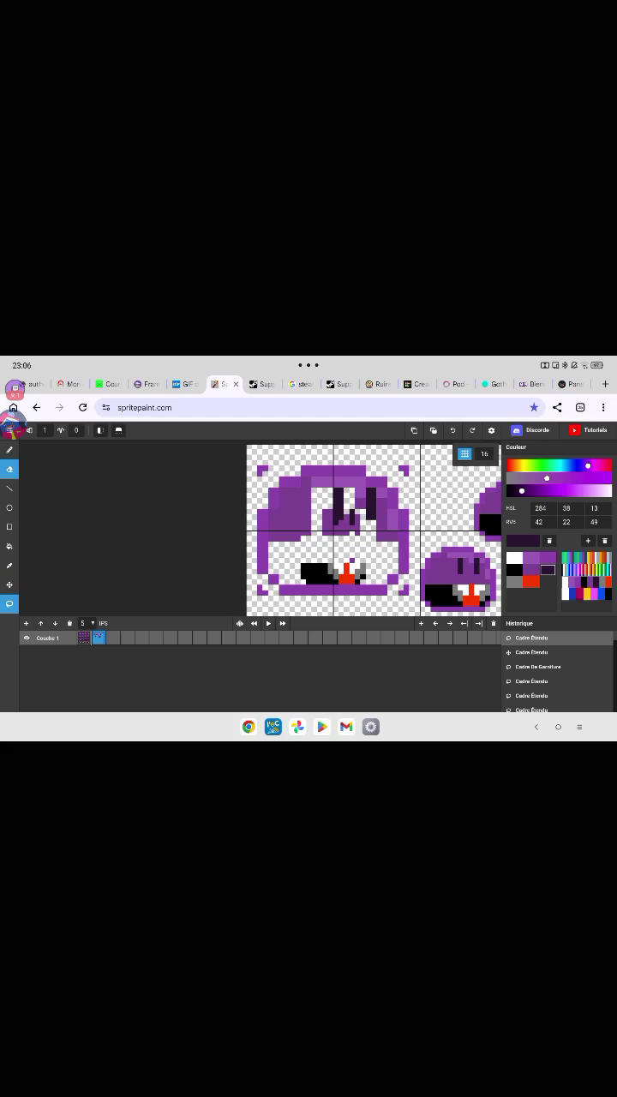
click(356, 562)
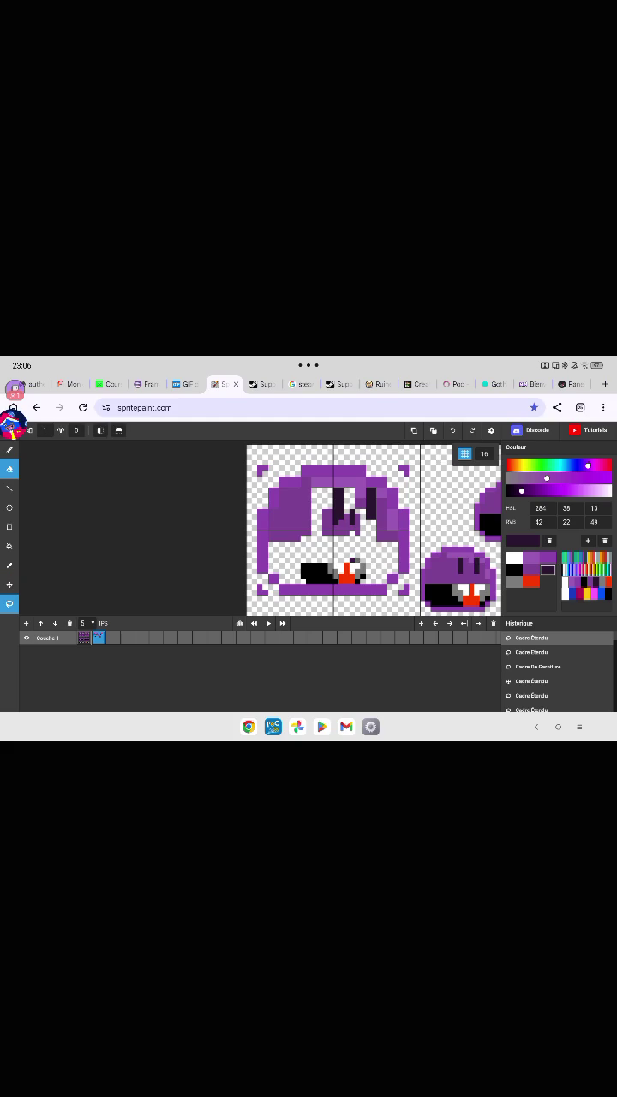
click(10, 584)
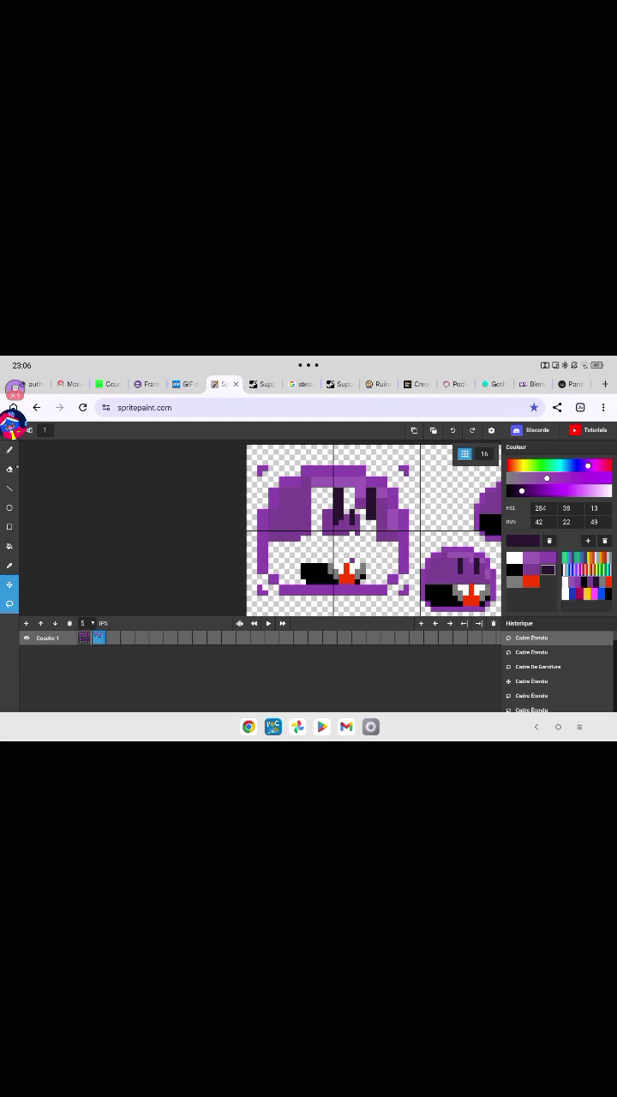
click(9, 468)
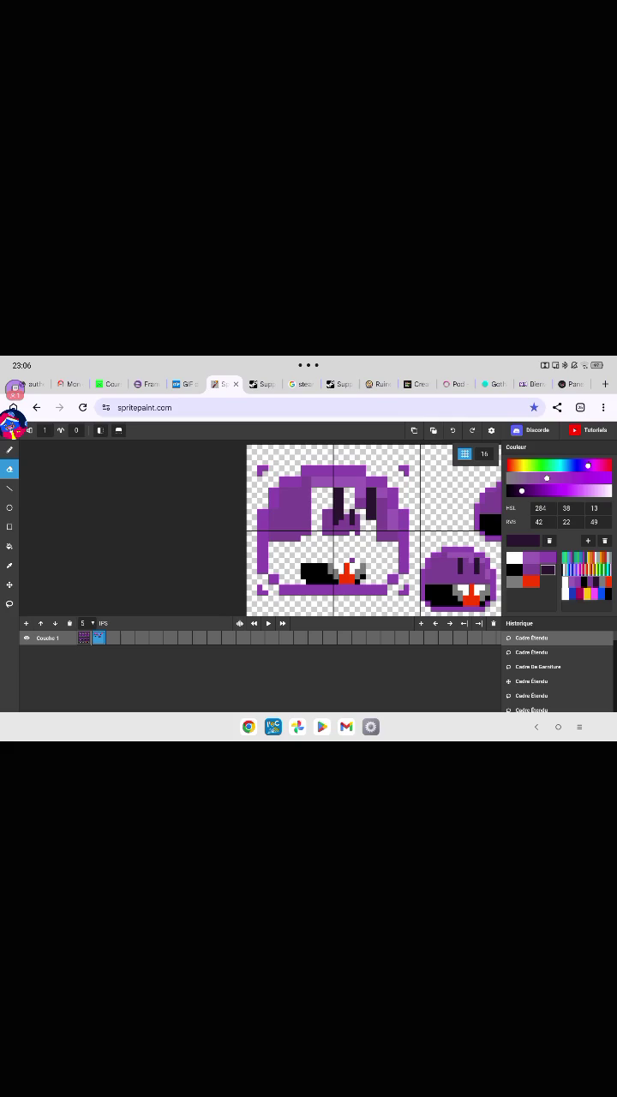
click(352, 561)
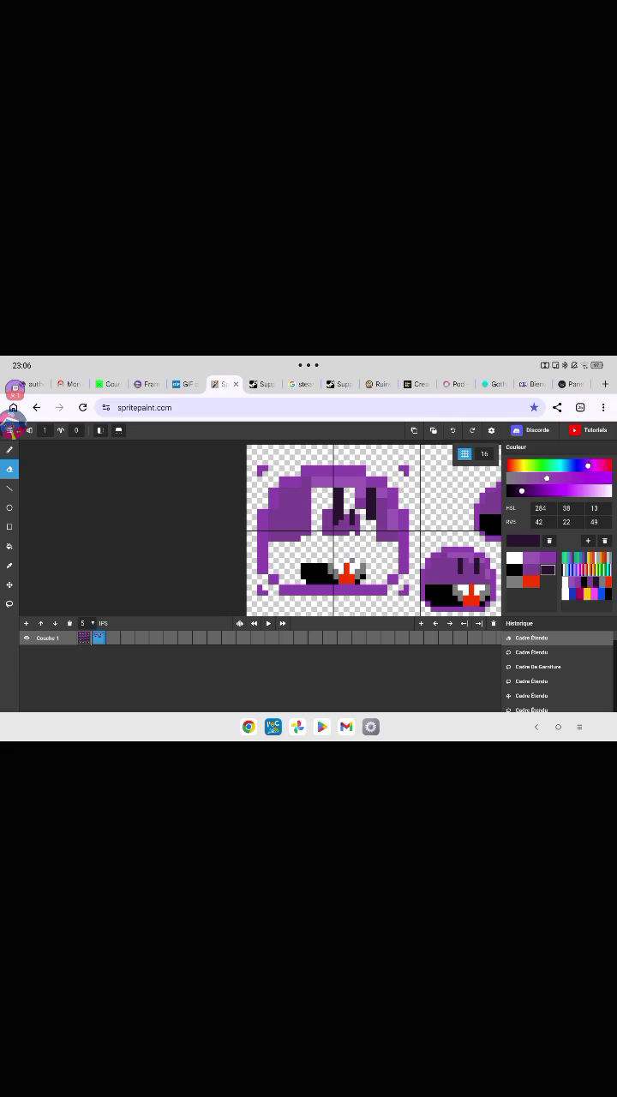
click(10, 449)
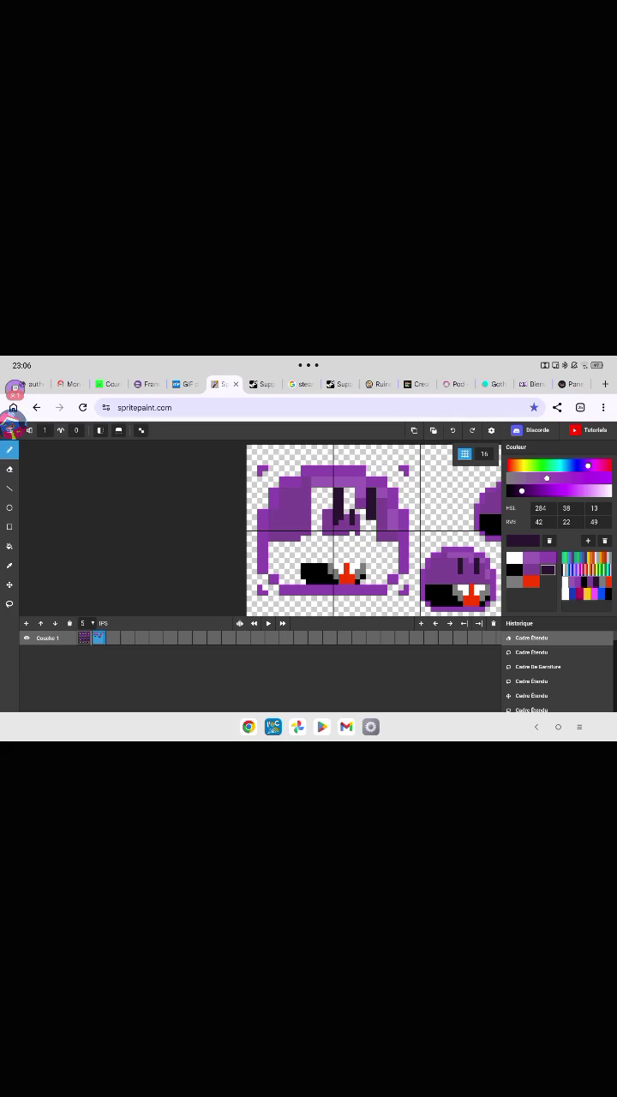
Fill the white areas around the eyes and along the body's lower edge with medium purple.
click(340, 523)
click(532, 569)
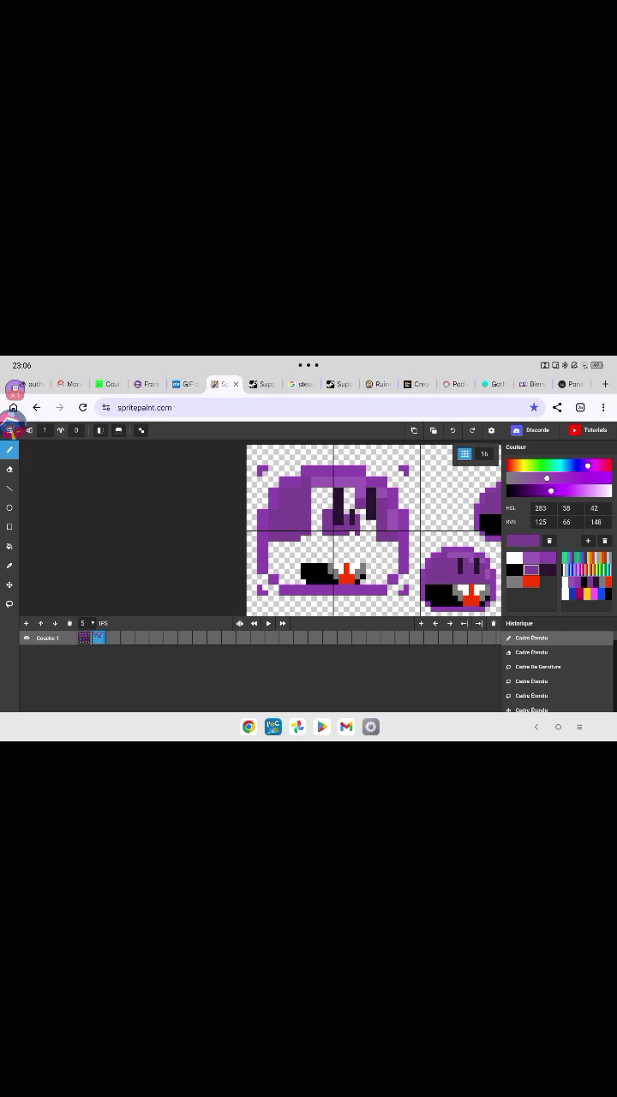
click(346, 510)
click(346, 492)
drag(351, 494, 352, 519)
mouse_move(305, 538)
mouse_down()
mouse_move(368, 538)
mouse_move(370, 522)
mouse_up()
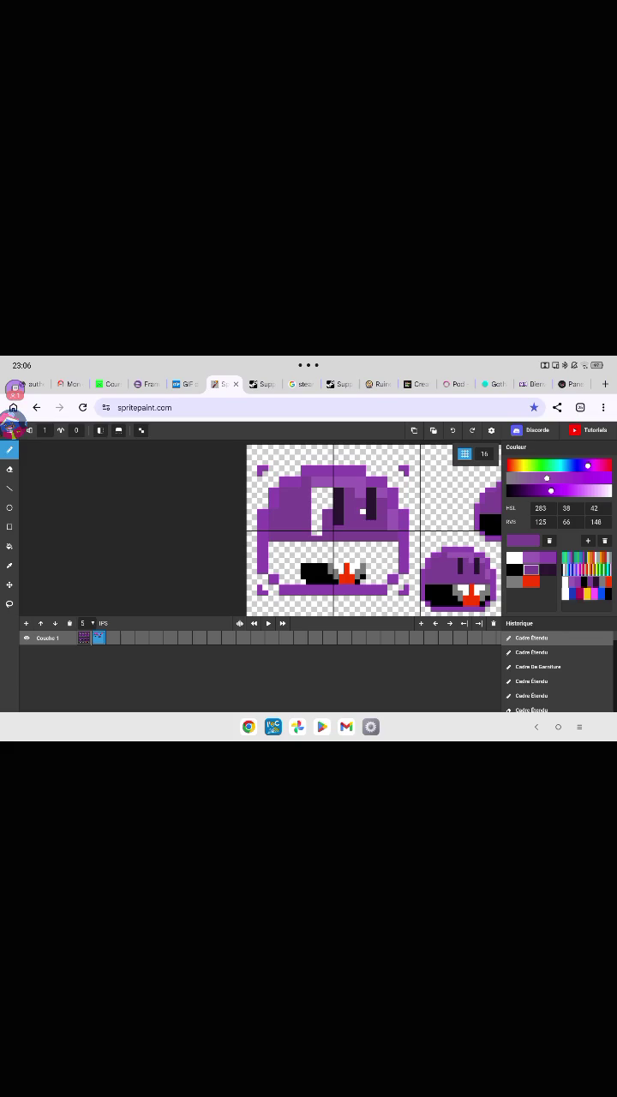
mouse_move(316, 534)
mouse_down()
mouse_move(317, 509)
mouse_move(327, 505)
mouse_move(313, 499)
mouse_move(328, 498)
mouse_move(330, 490)
mouse_move(314, 490)
mouse_up()
click(325, 490)
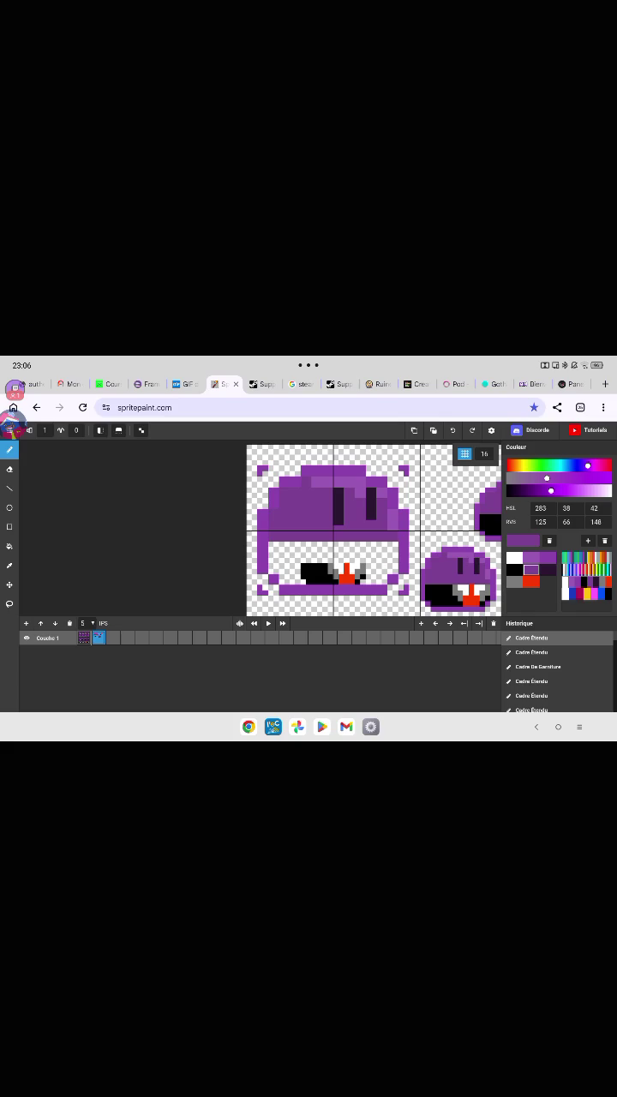
Compare the dark and medium purple swatches, then choose red (248, 56, 0) as the drawing colour.
click(548, 569)
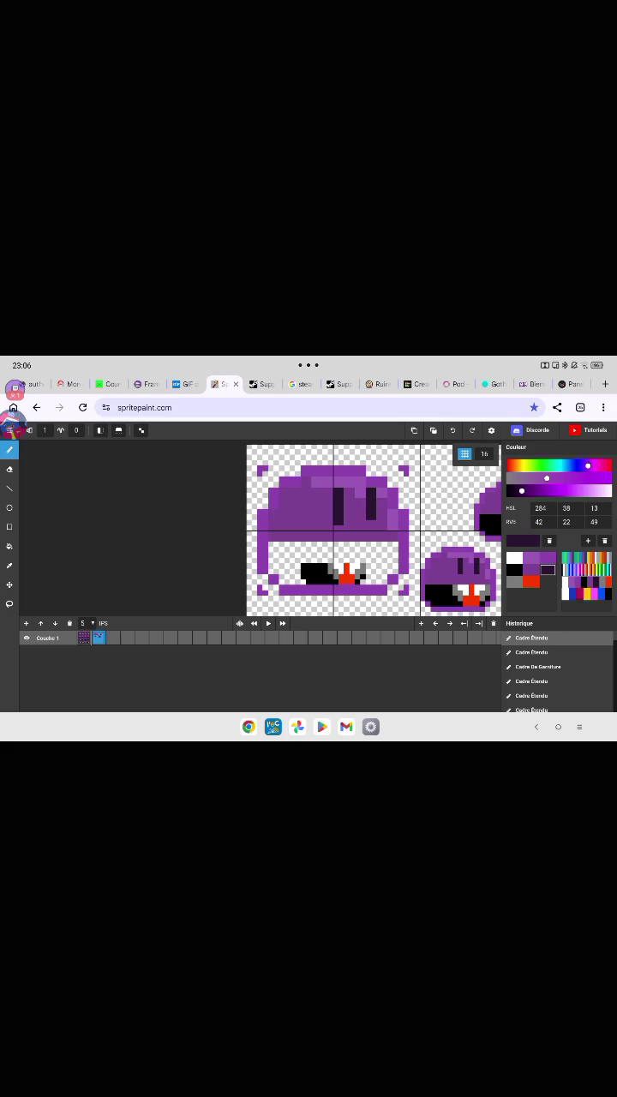
click(531, 570)
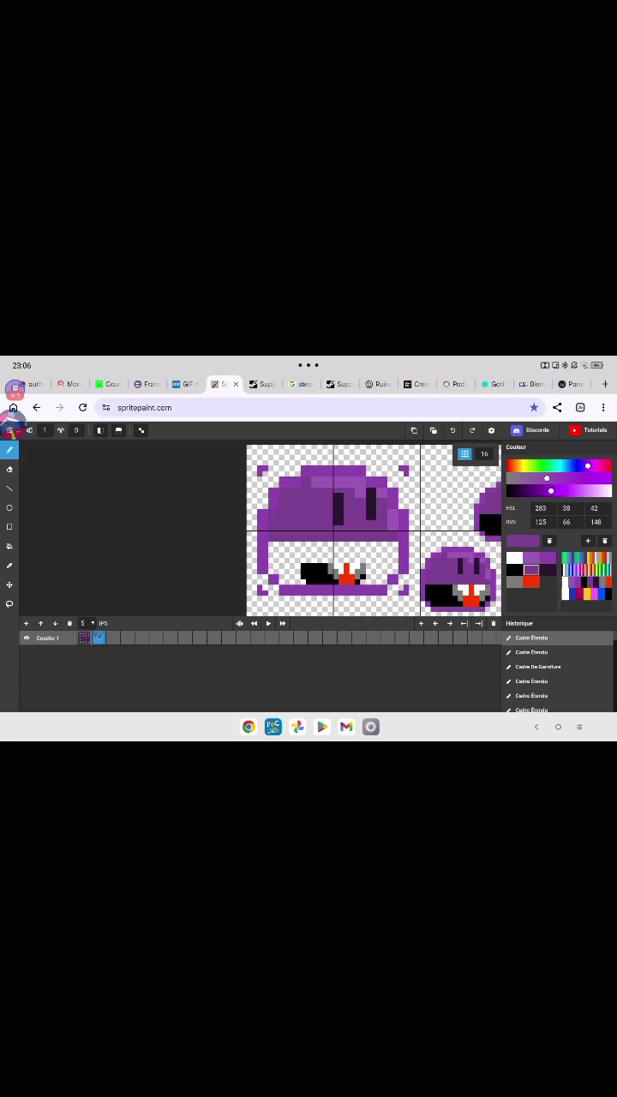
click(547, 570)
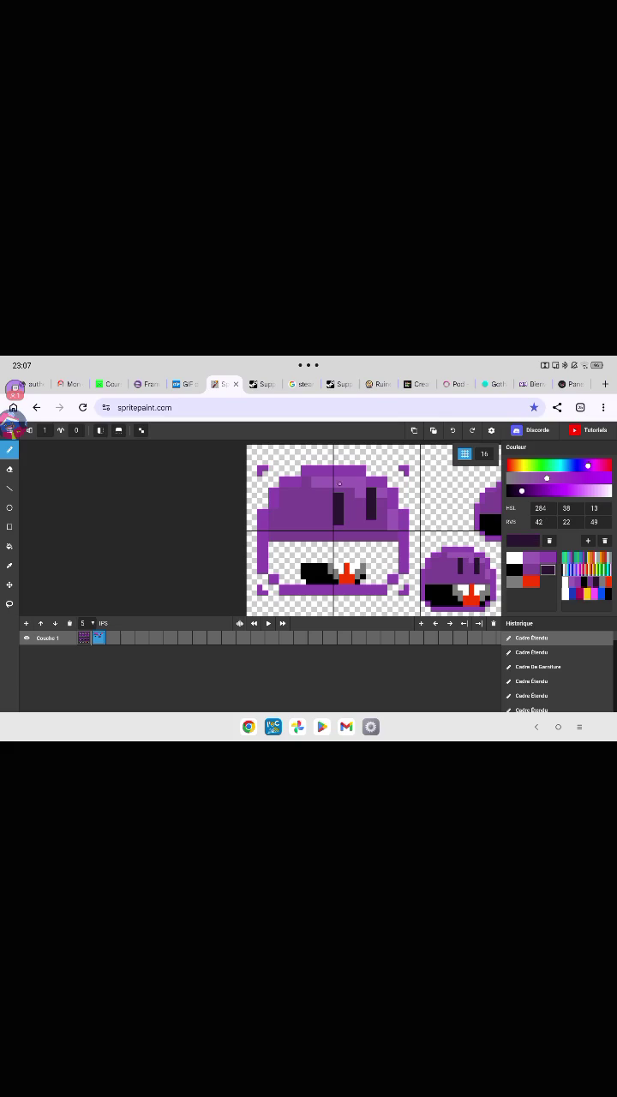
click(530, 570)
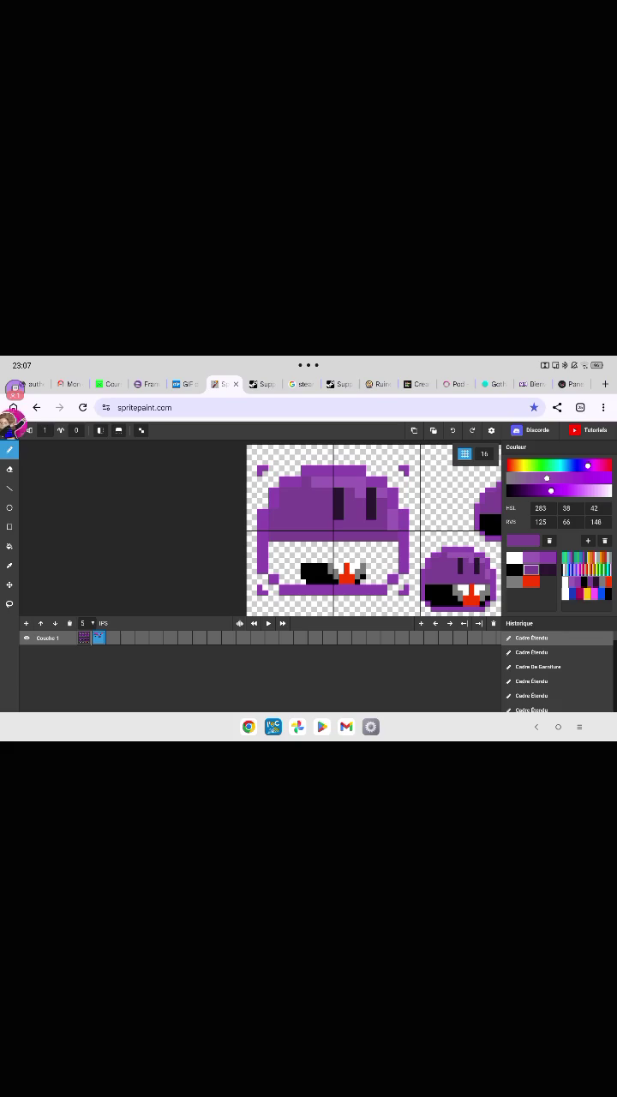
click(531, 581)
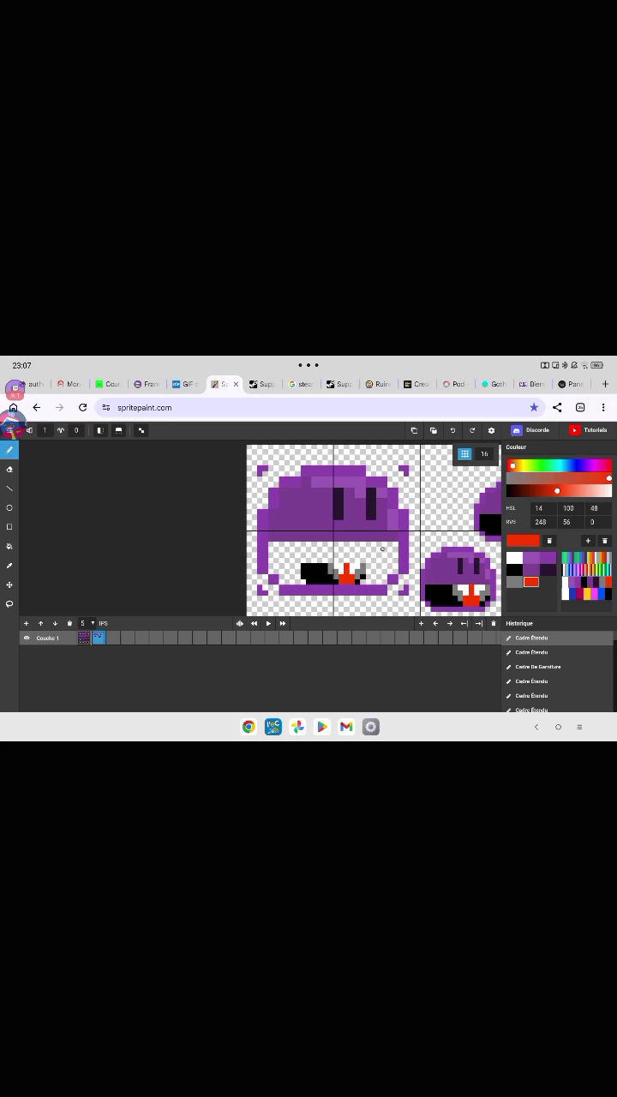
Extend the red tooth downward and paint white teeth beside it.
click(361, 545)
click(362, 556)
click(514, 557)
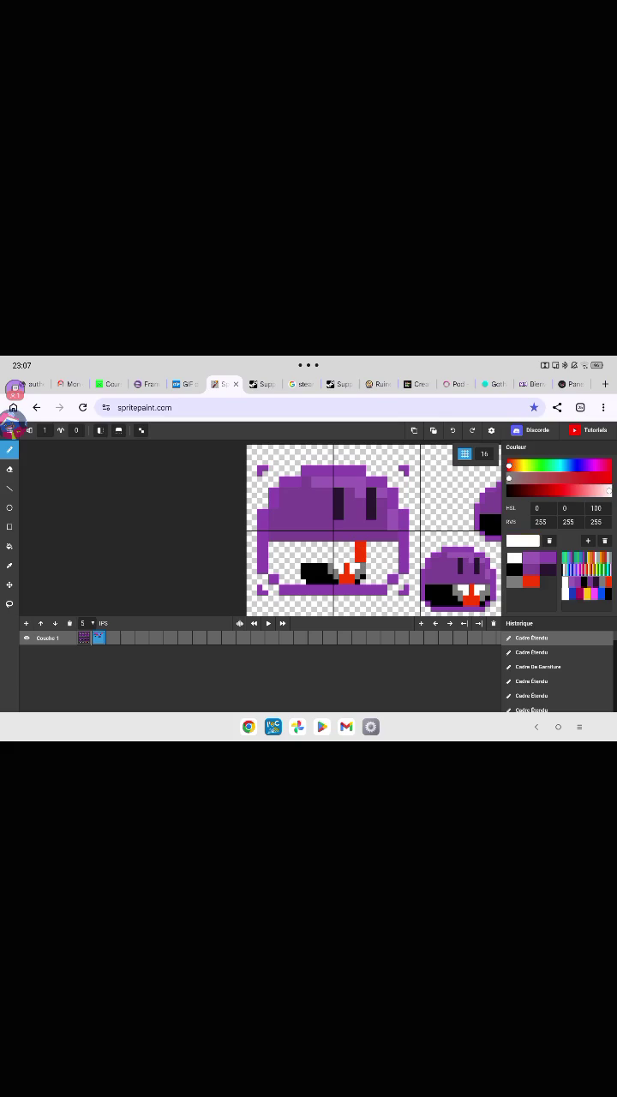
click(367, 544)
click(367, 554)
click(373, 560)
click(374, 549)
click(373, 544)
Shade the teeth with grey (124, 124, 124) pixels on their right and left sides.
click(514, 581)
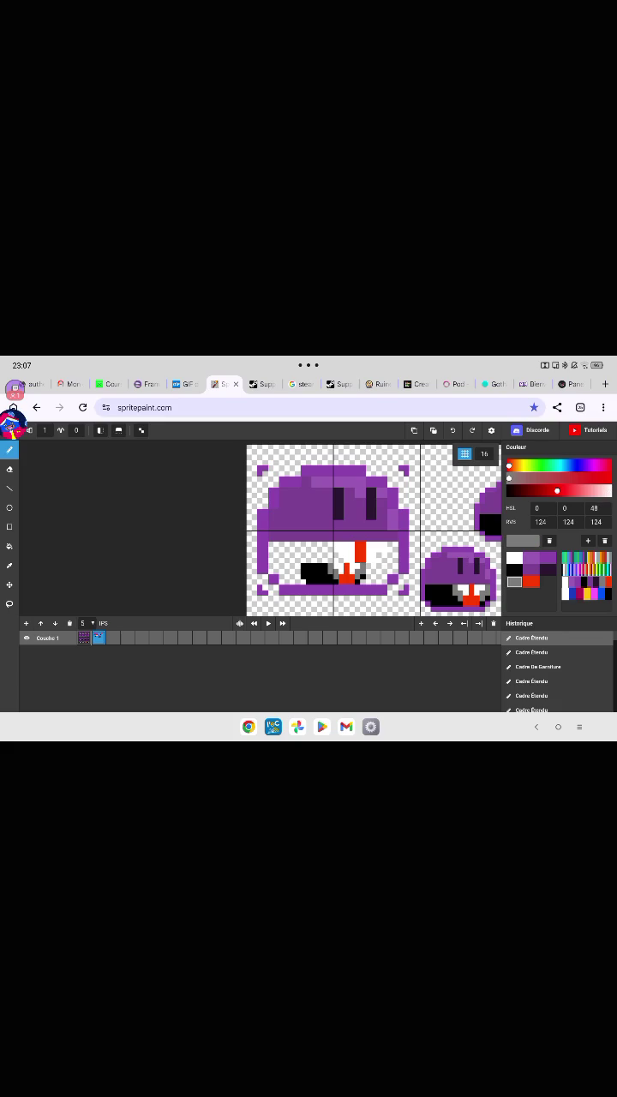
drag(394, 544, 389, 551)
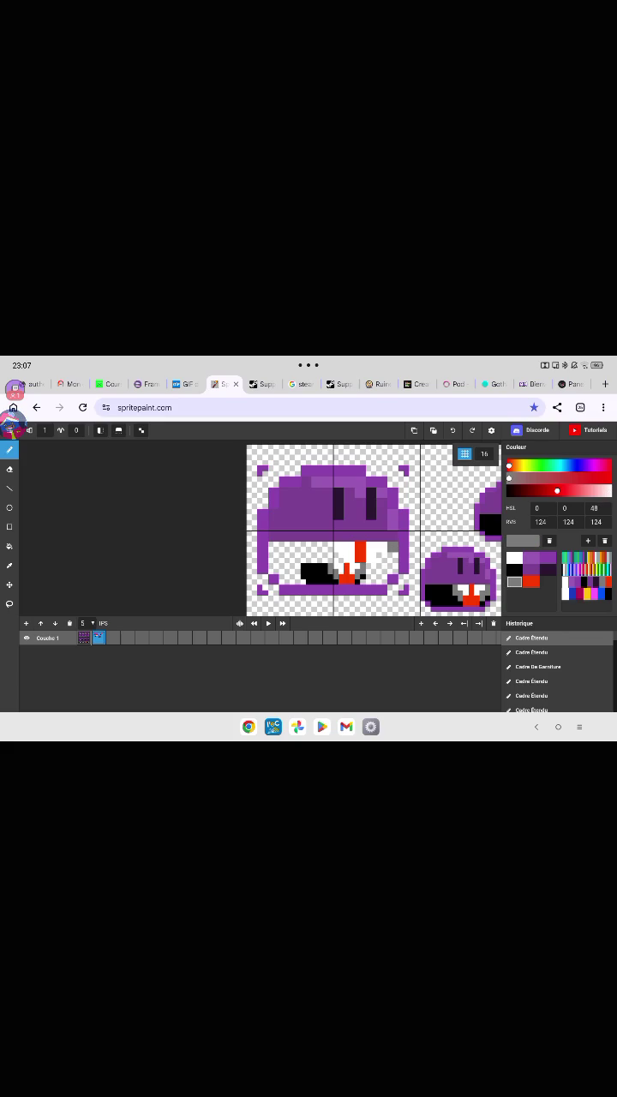
click(384, 558)
click(395, 557)
click(381, 568)
click(329, 547)
Turn one left tooth pixel back to white and shade two more left tooth pixels grey.
click(514, 558)
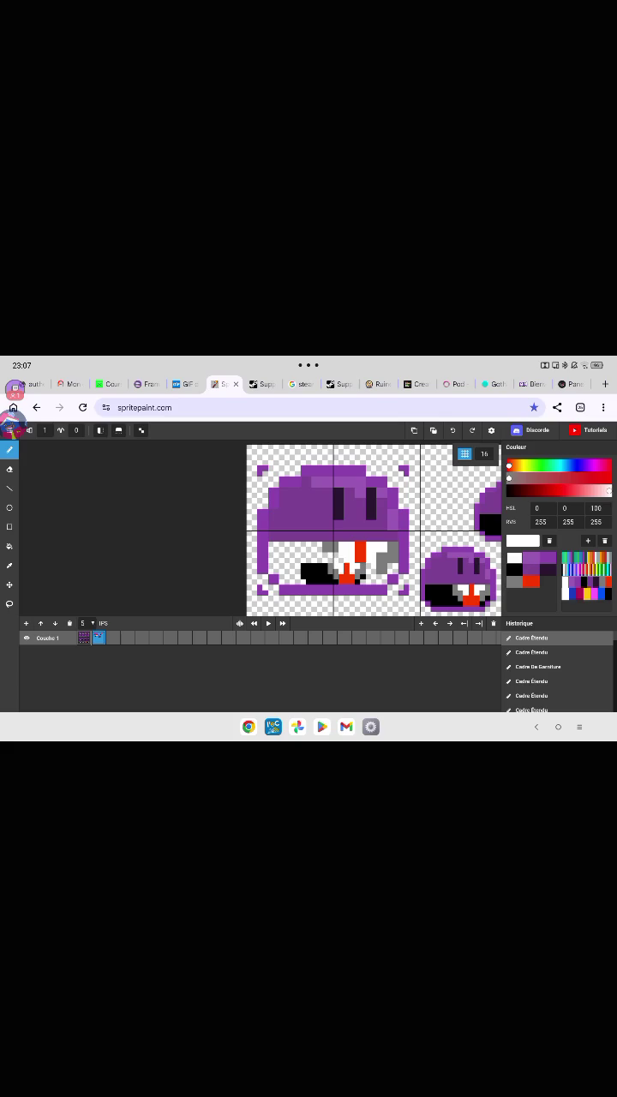
click(336, 550)
click(514, 580)
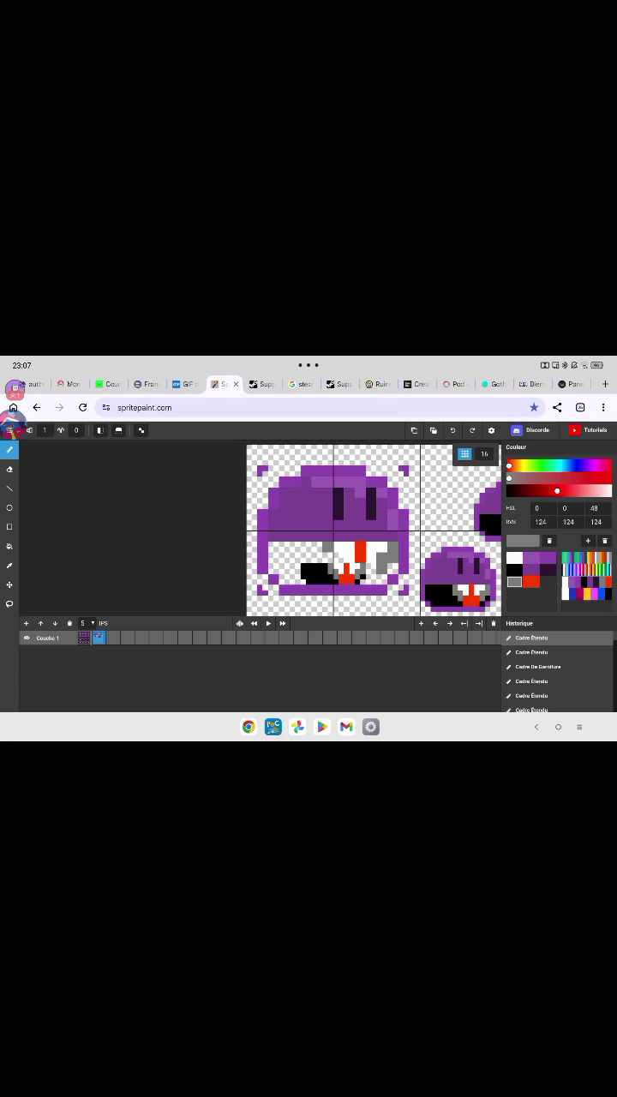
click(328, 560)
click(342, 562)
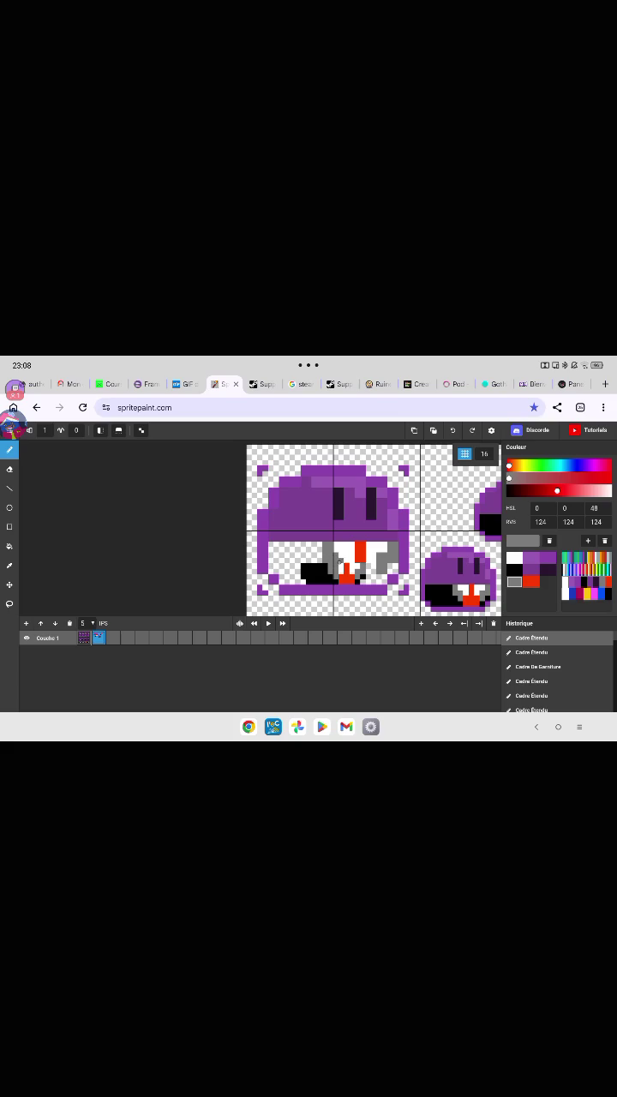